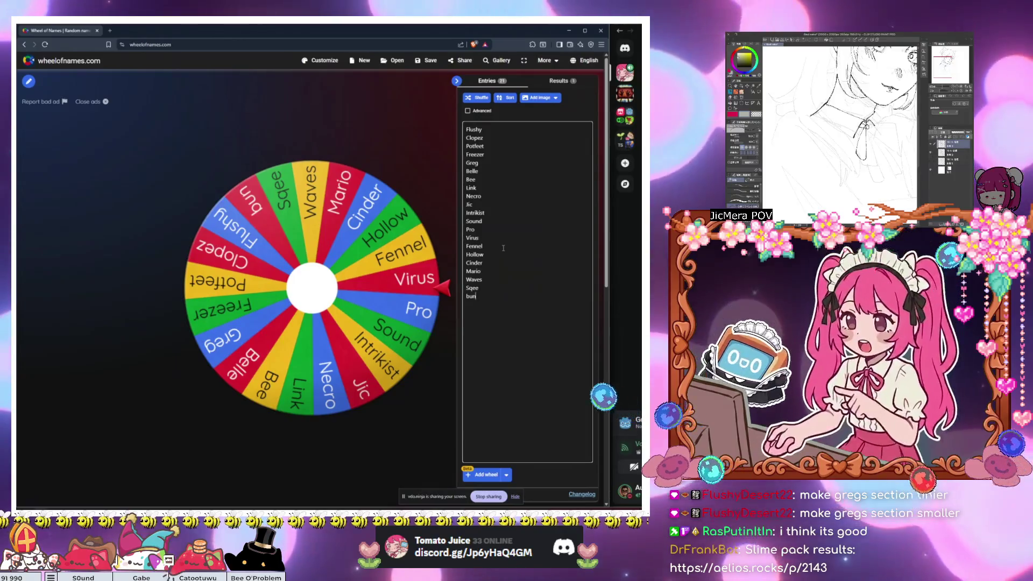
Step: Delete the last entry from the wheel's list and start a fresh line
key(BackSpace)
key(BackSpace)
key(BackSpace)
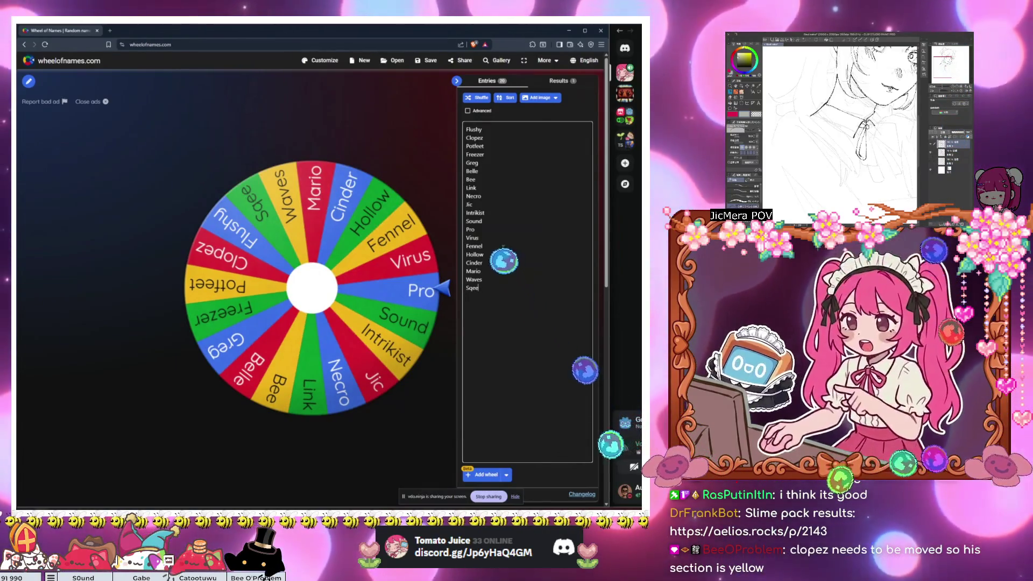
text(pe)
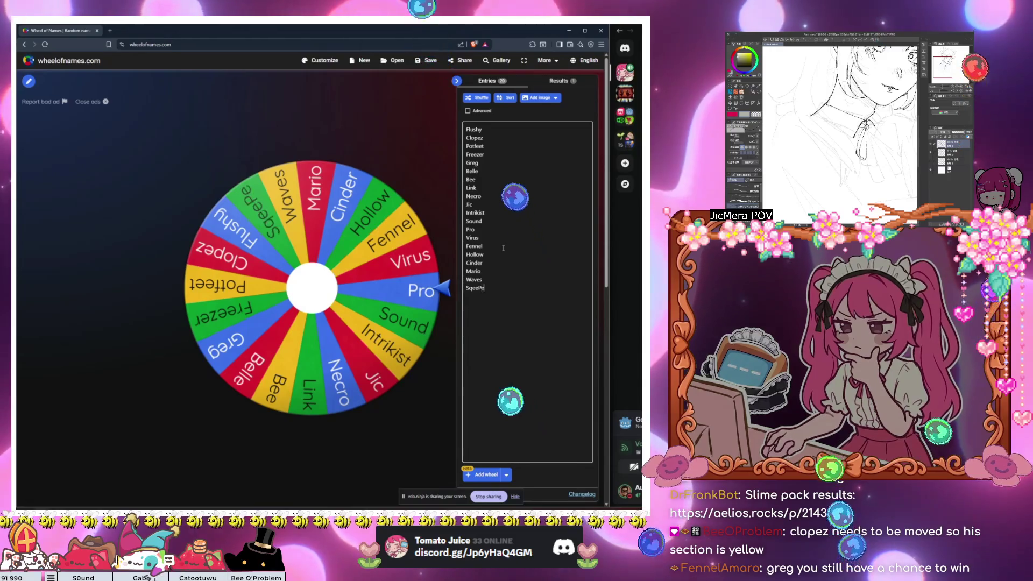
key(BackSpace)
key(BackSpace)
key(Return)
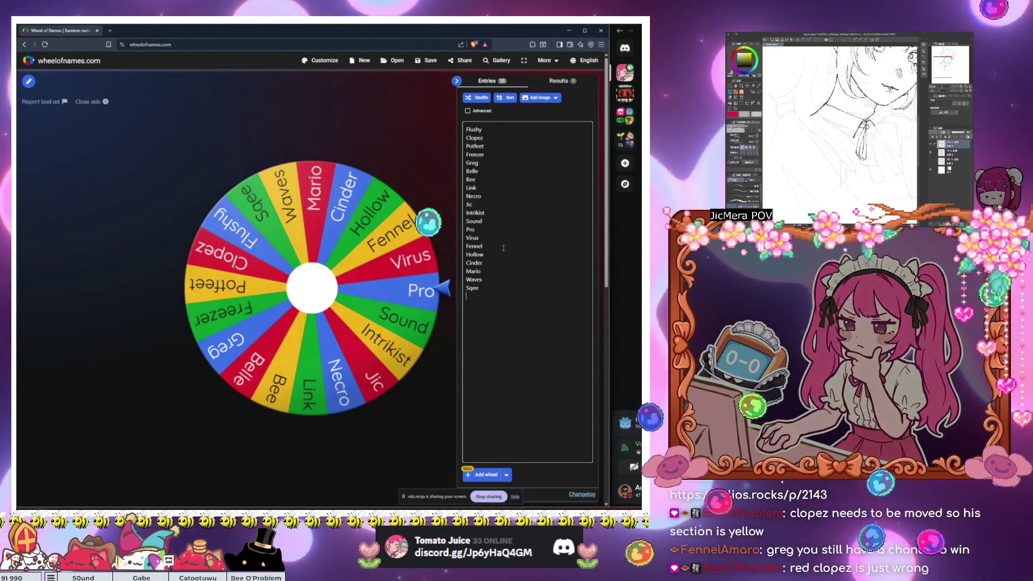
Step: Add six new names to the entries, one per line
text(Penny)
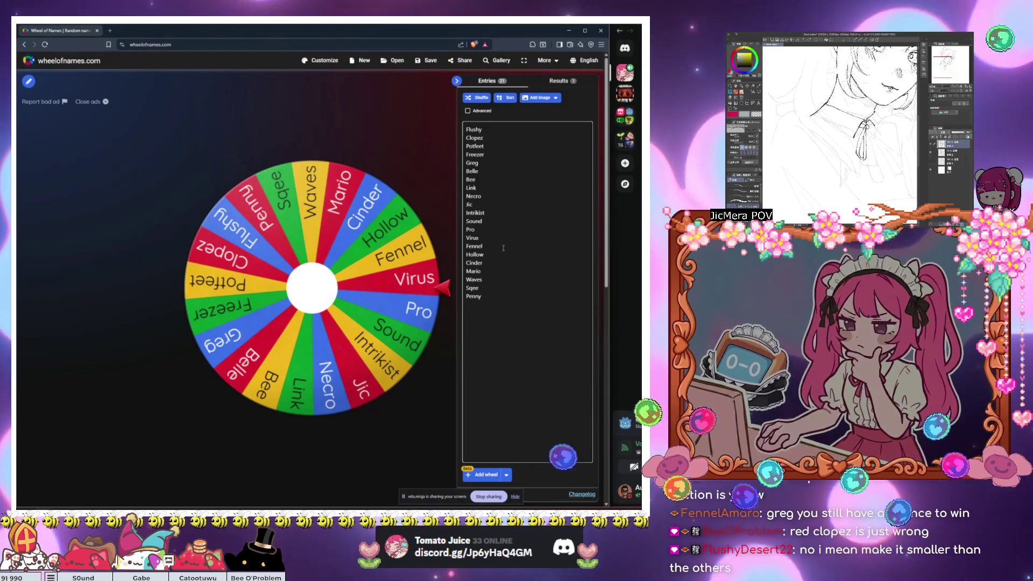
key(Return)
text(Griff)
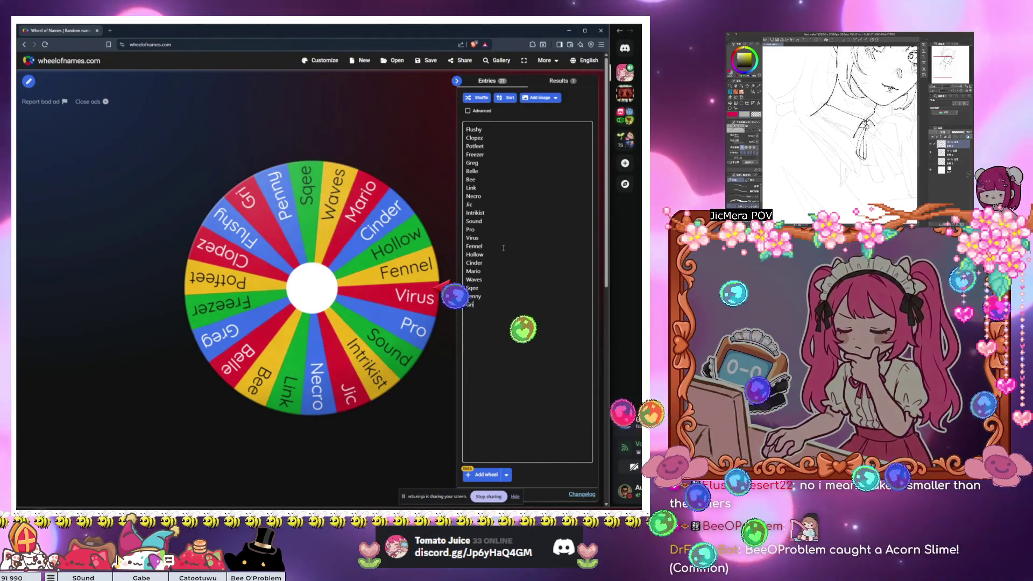
key(Return)
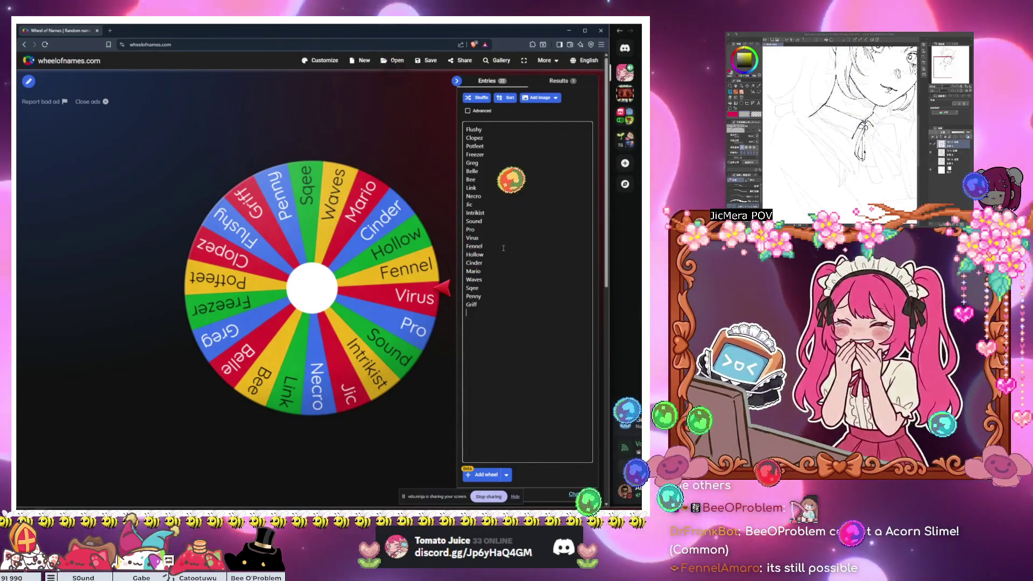
text(Bunlynn)
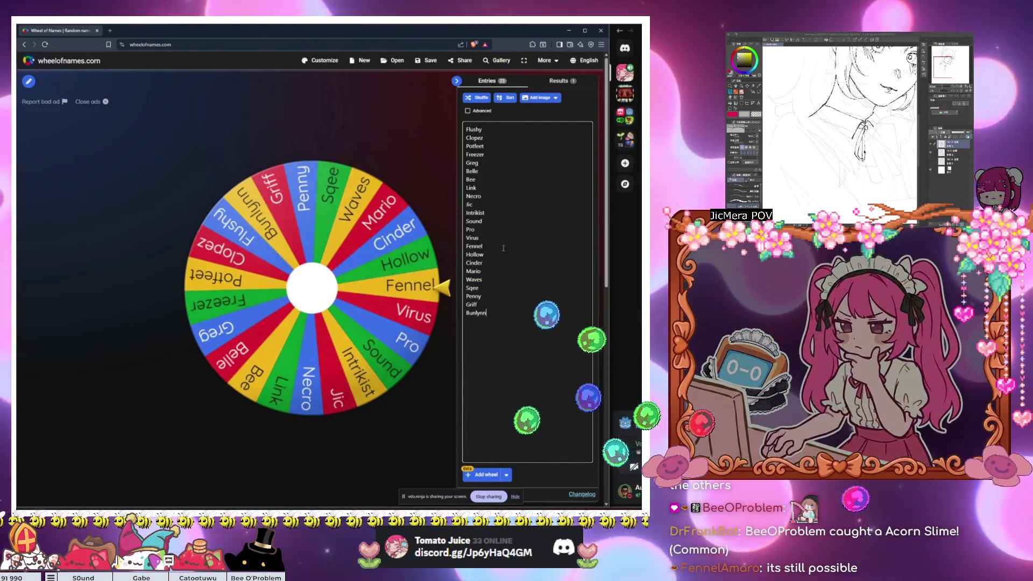
key(Return)
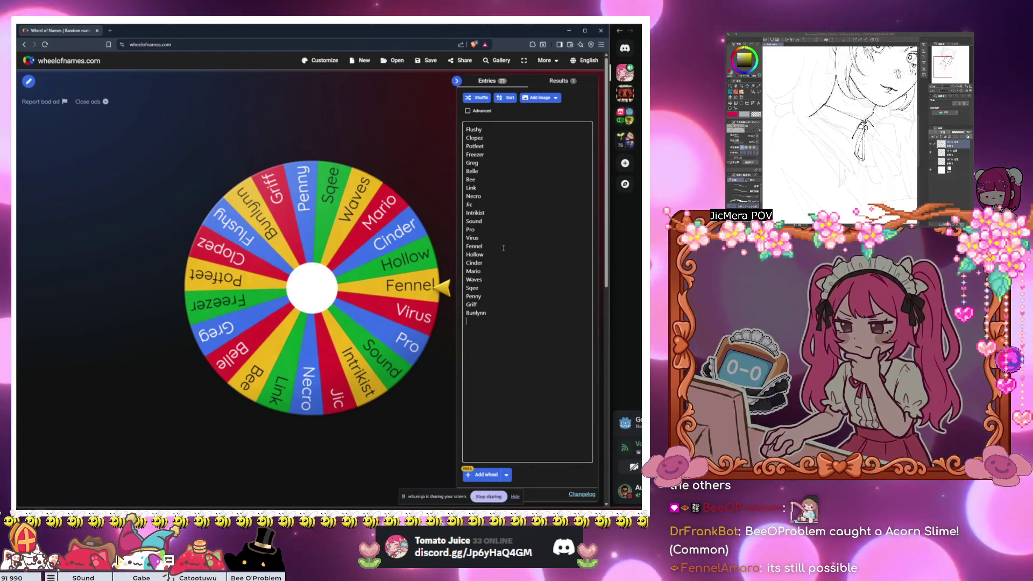
text(DrKr)
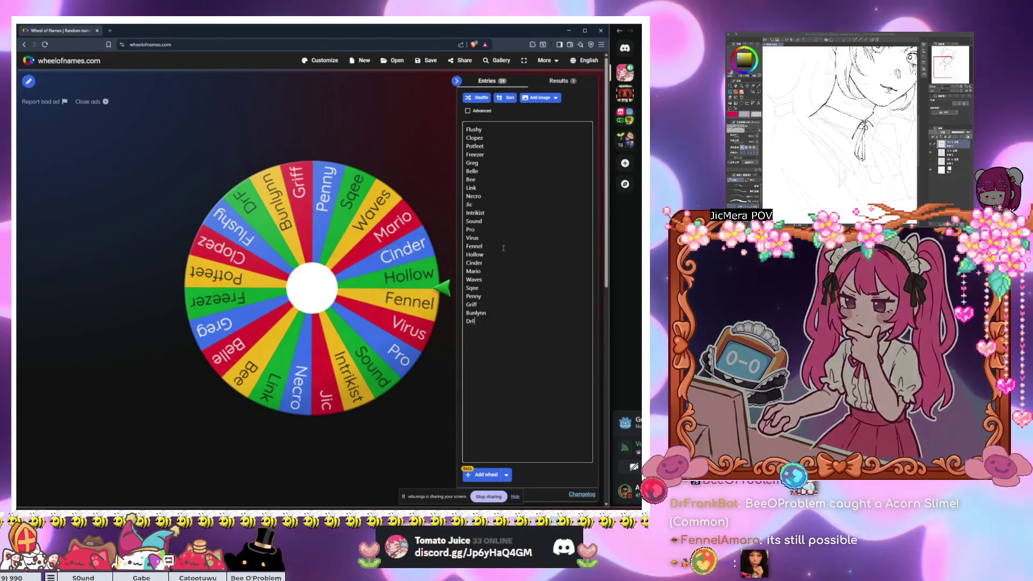
text(ankBot)
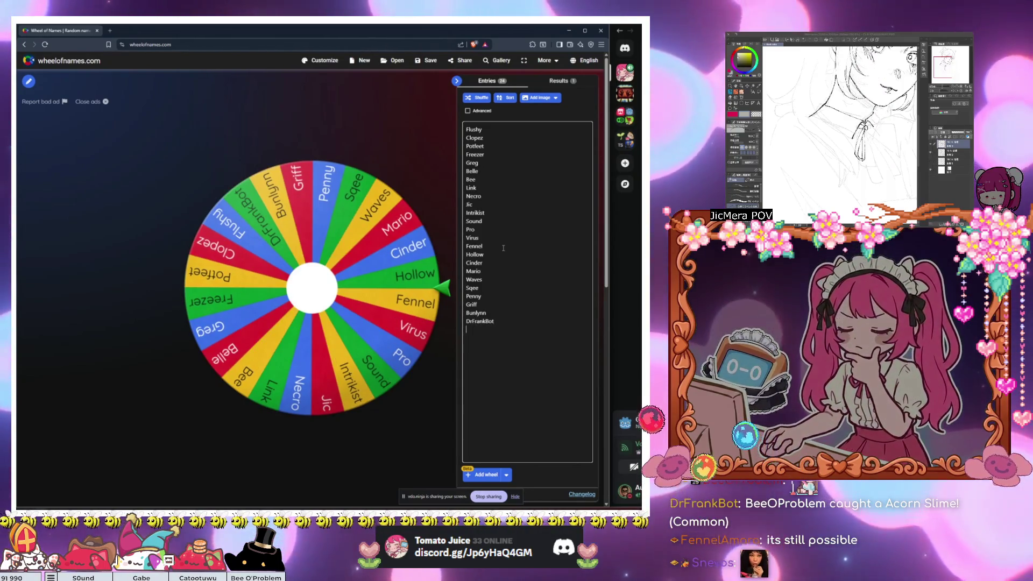
key(Return)
text(Joker)
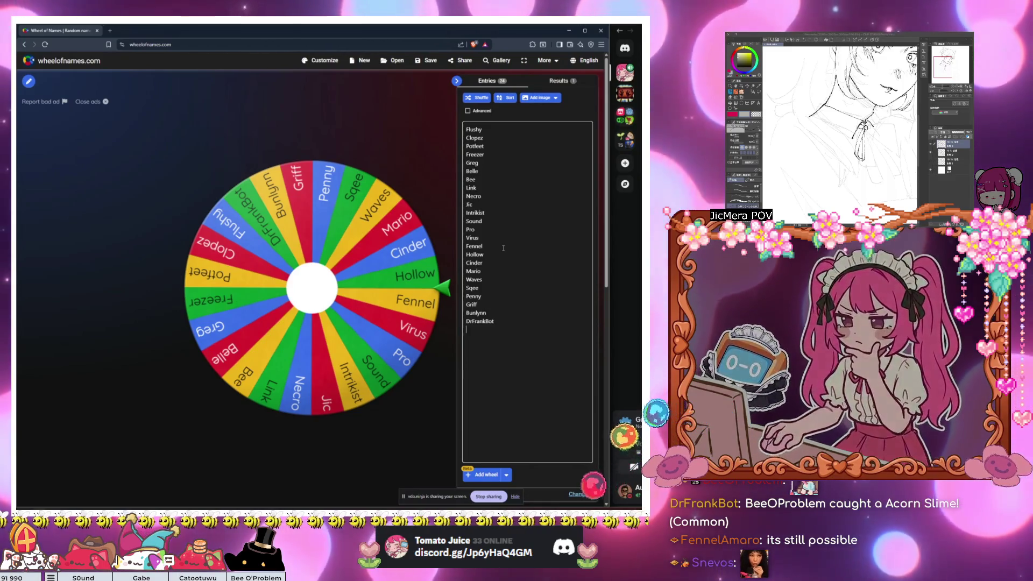
key(Return)
text(Pgorley)
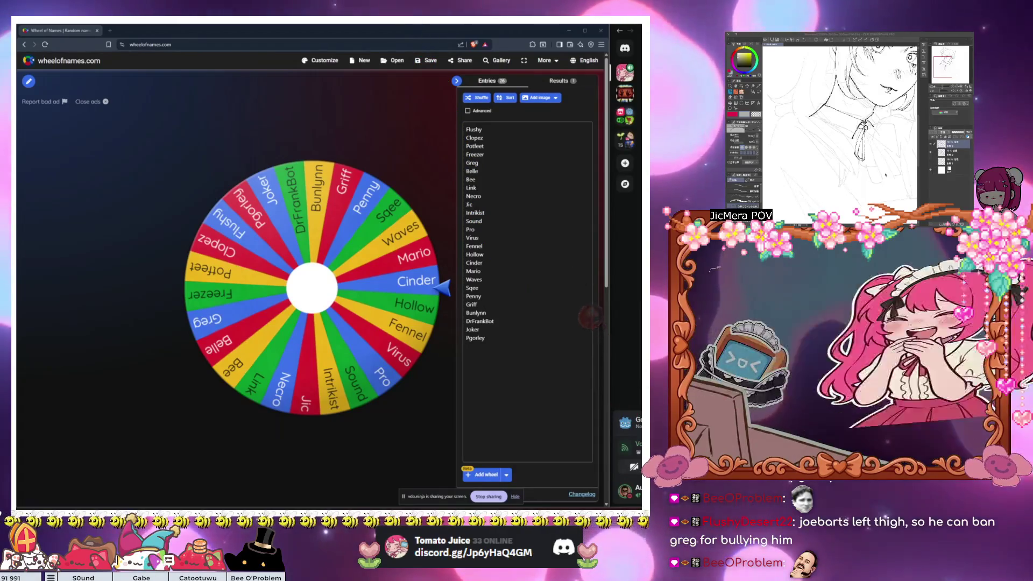
Step: Append two more names at the end of the entry list
click(508, 339)
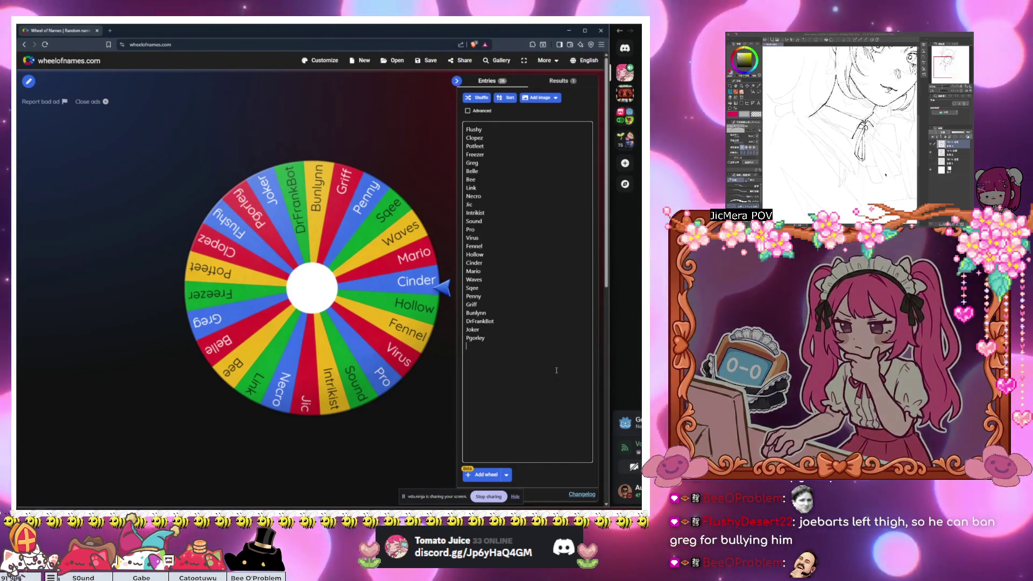
text(Snevos)
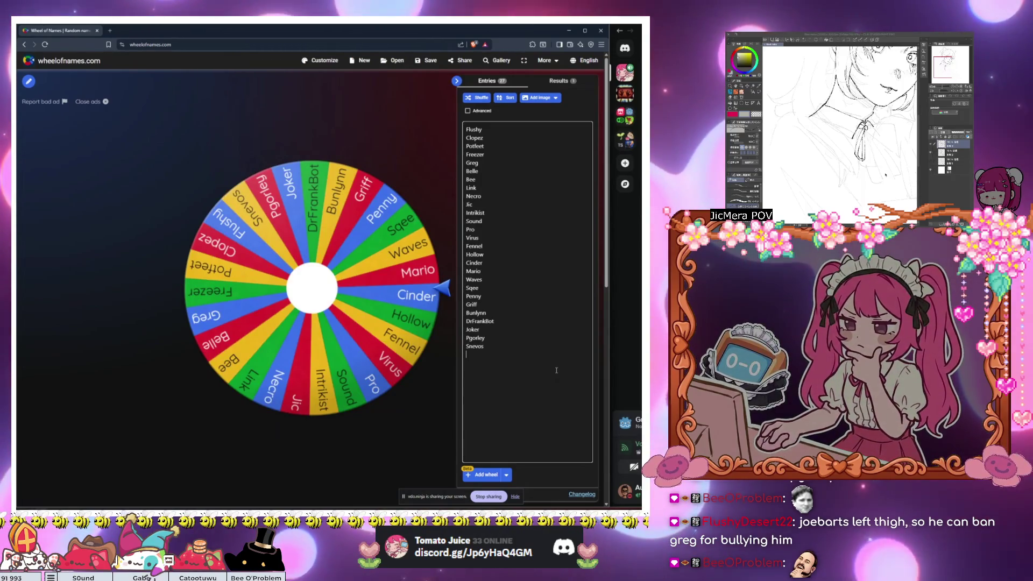
key(Return)
text(Tram)
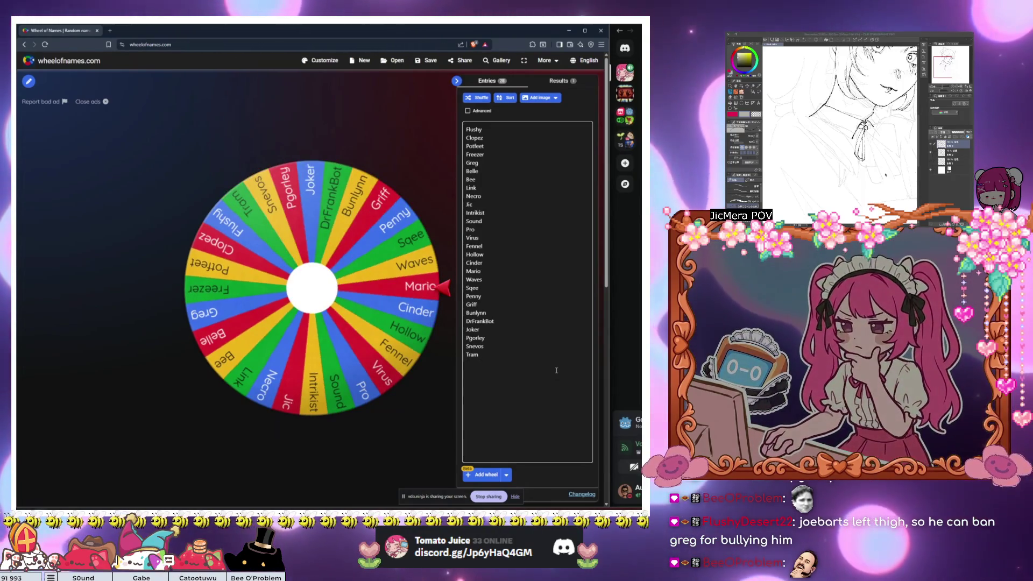
key(Return)
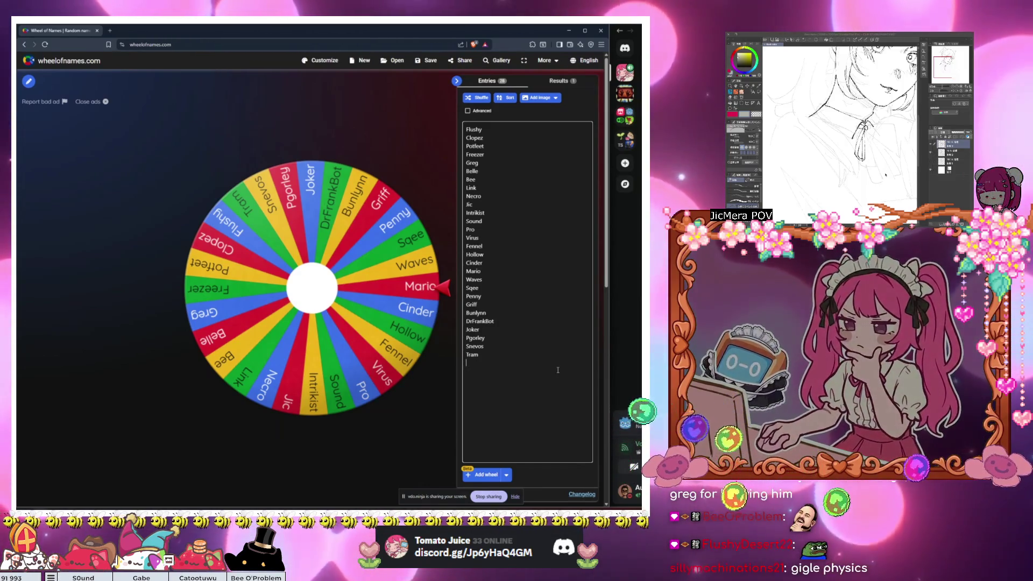
Step: Add two more names, correcting the spelling of the last one
text(Umbra)
key(Return)
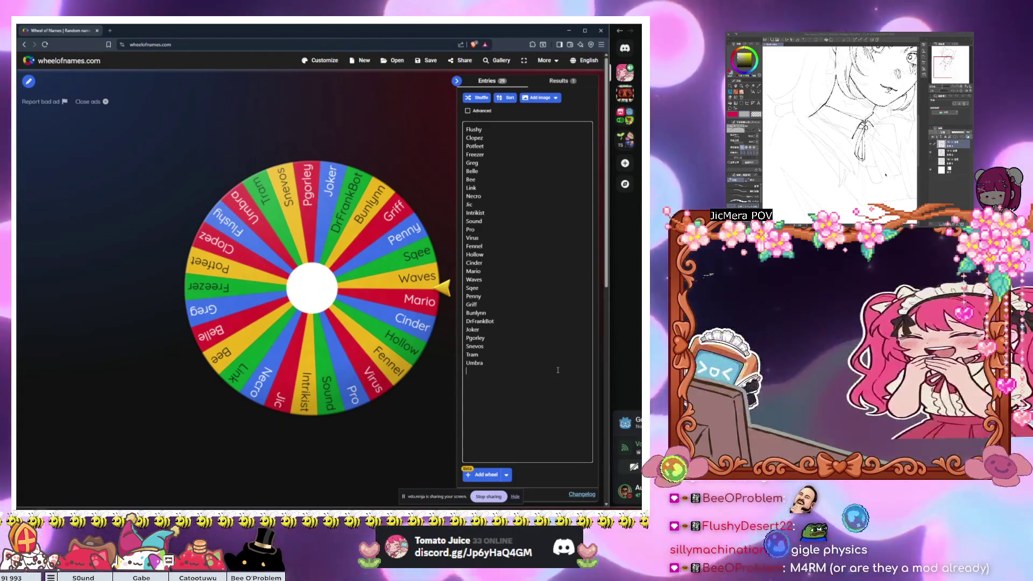
text(Si)
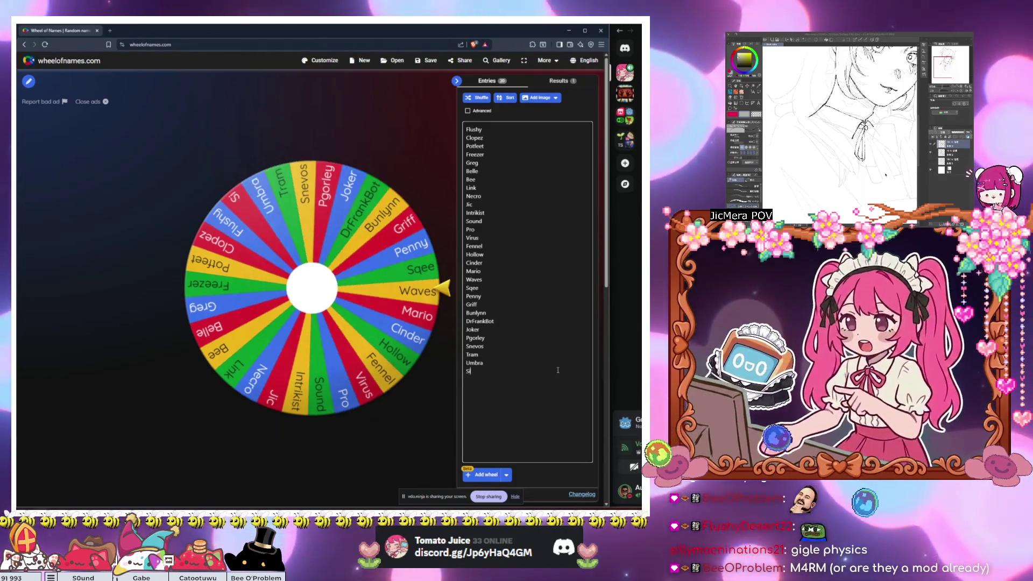
text(lly)
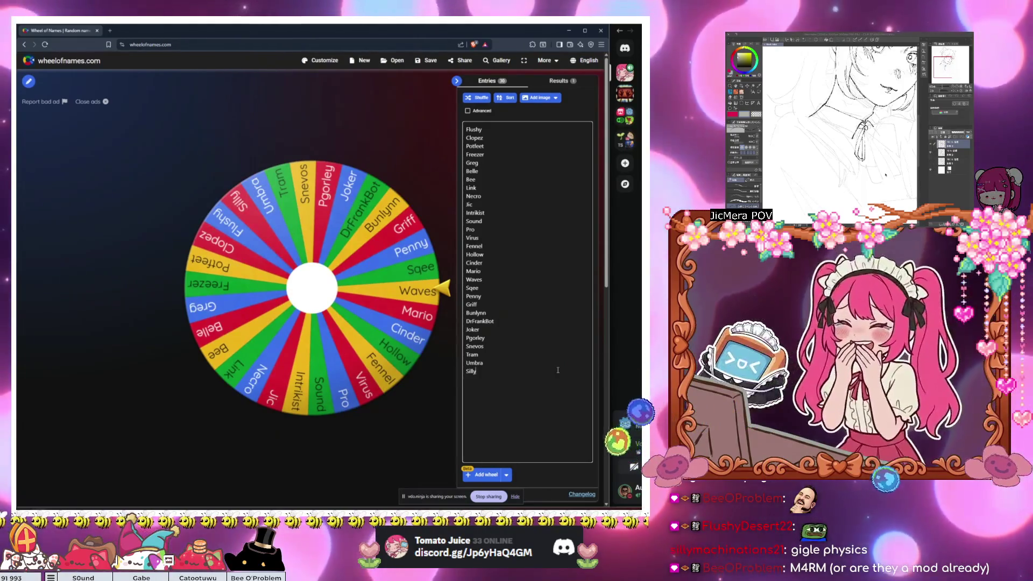
text( Machination)
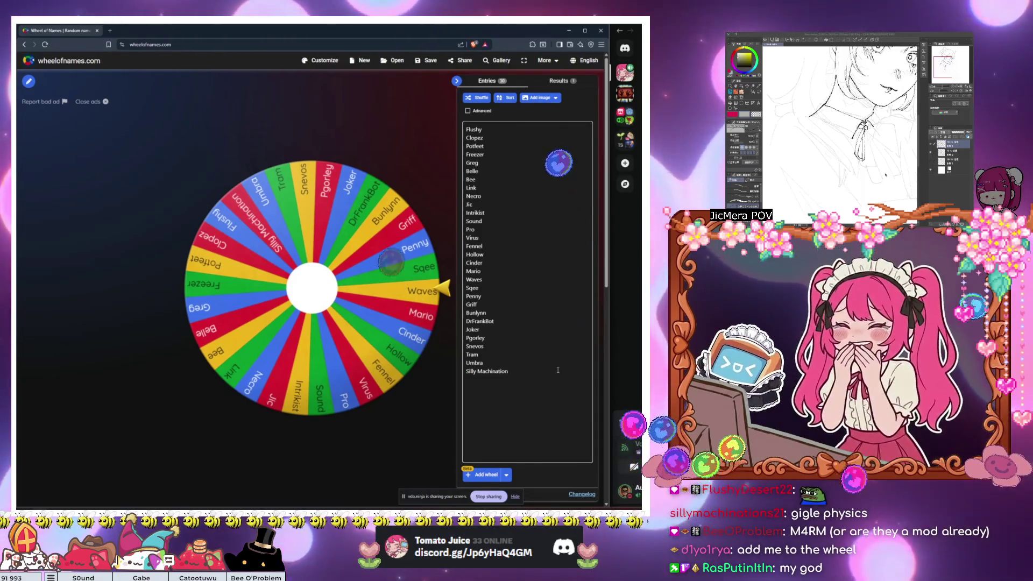
key(ctrl+BackSpace)
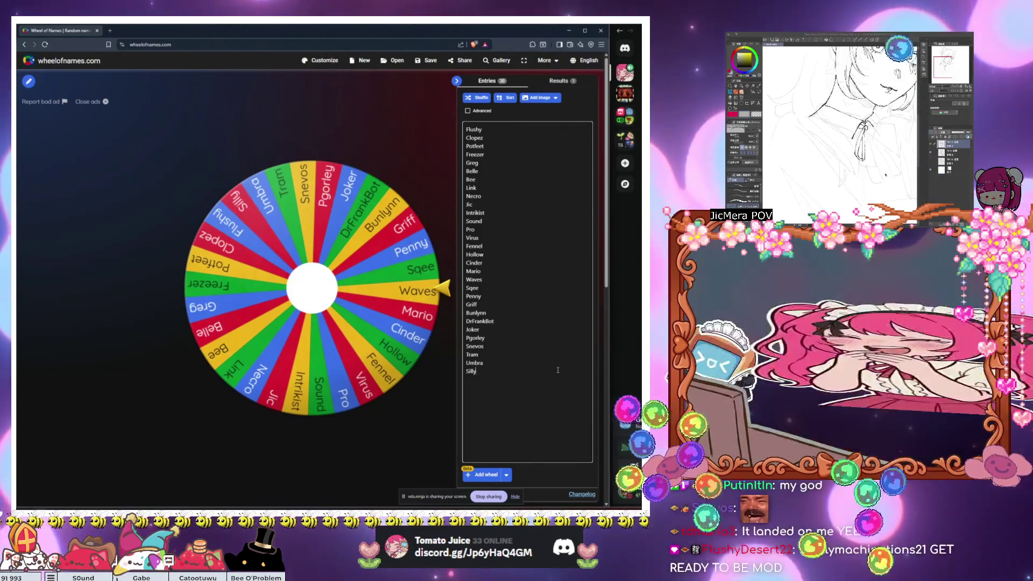
text(machinations)
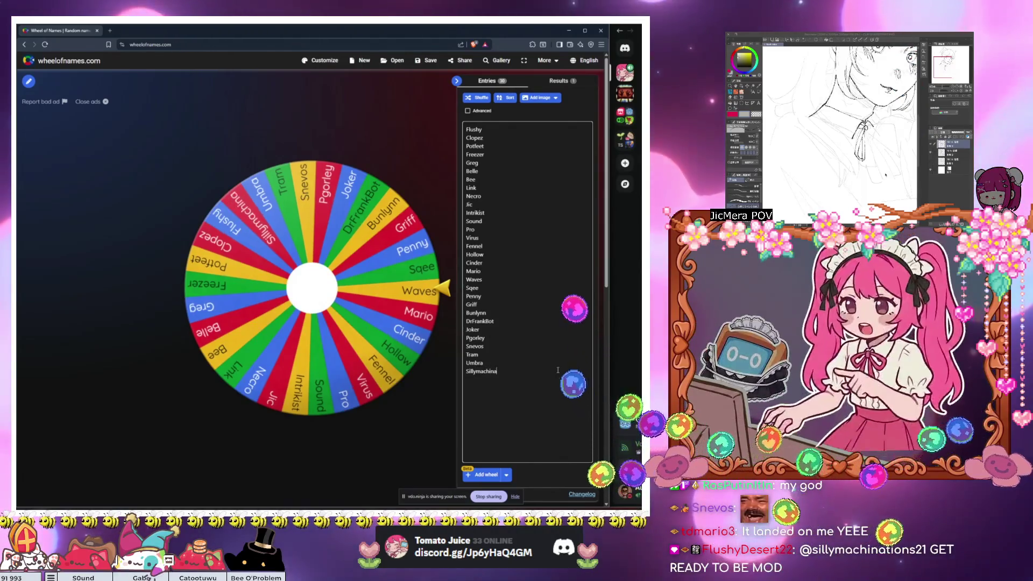
key(Return)
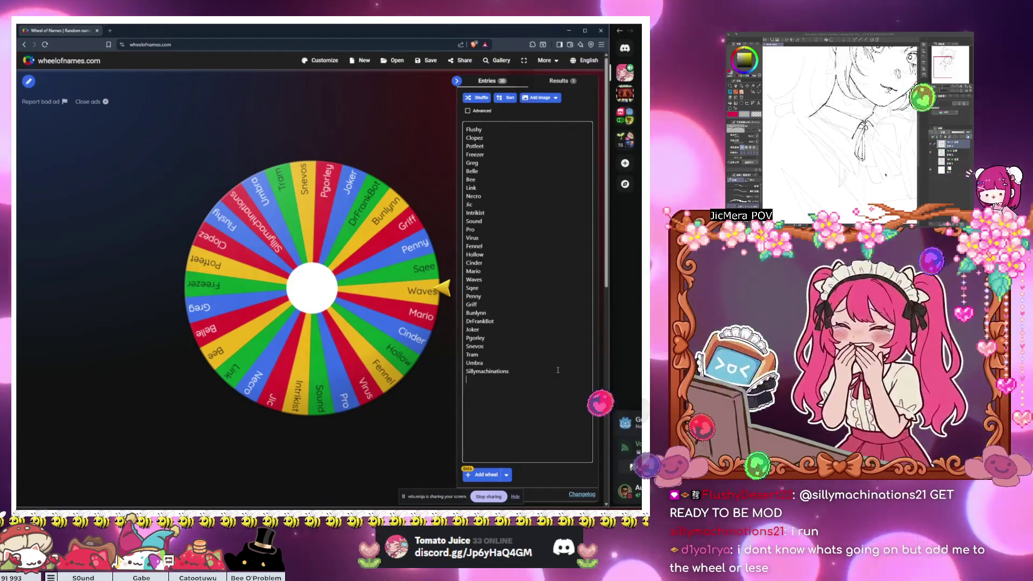
Step: Add two more names and capitalise the earlier one's first letter to 'D'
text(d1yo1ry)
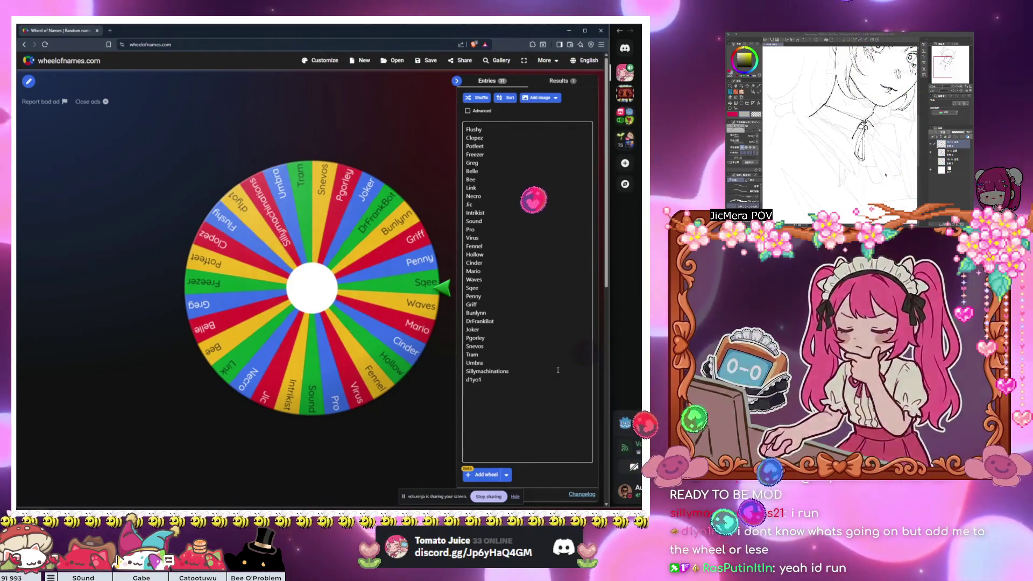
text(a)
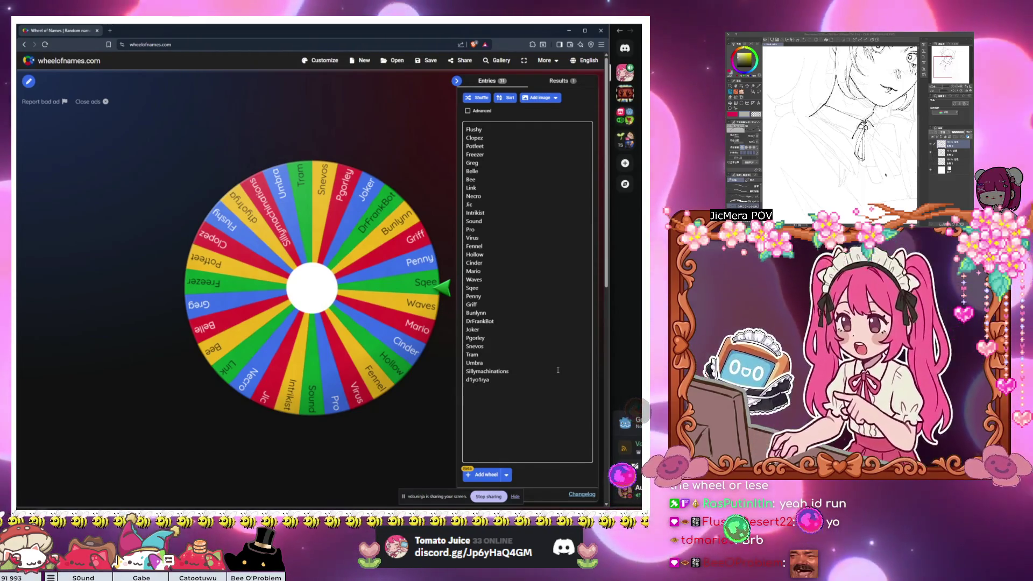
key(Return)
text(Pop)
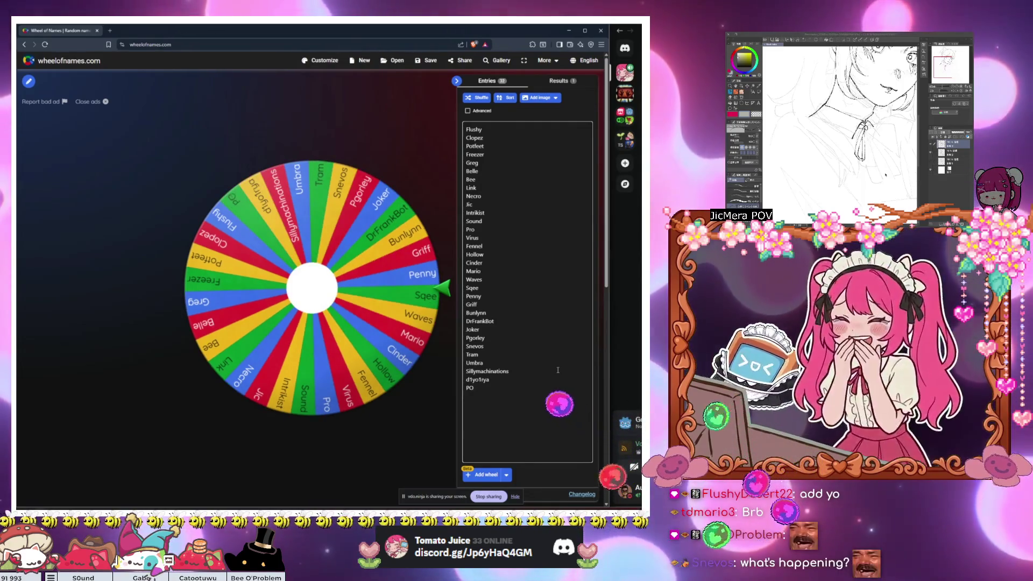
key(Up)
key(Home)
key(Delete)
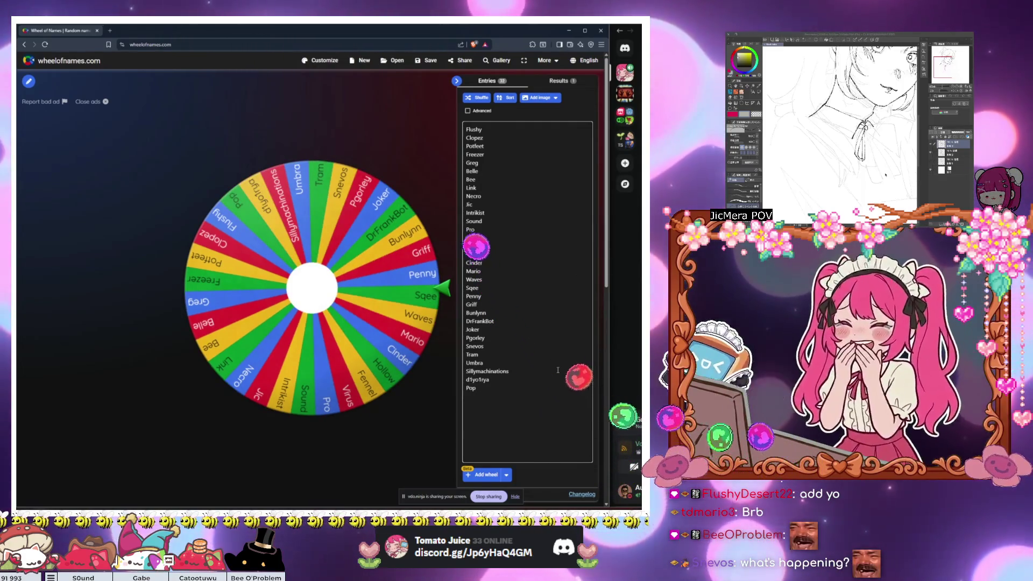
text(D)
key(Down)
key(End)
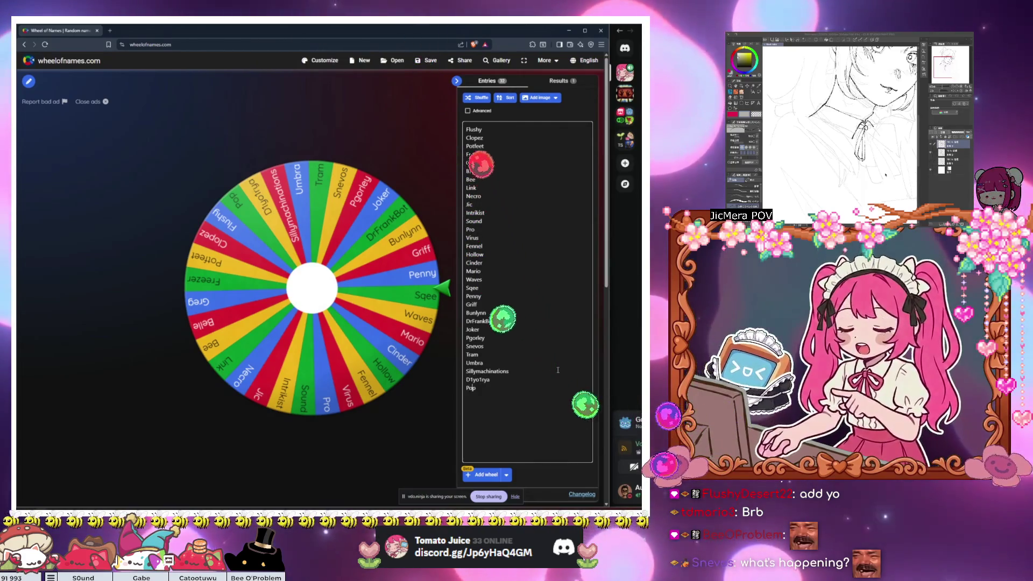
text(s)
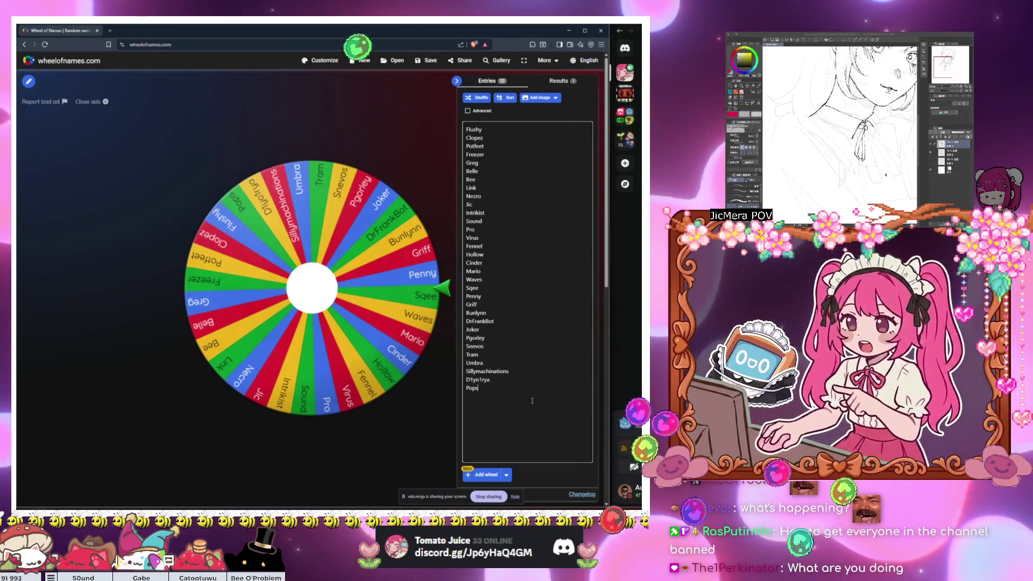
Step: Add two final names, ending with Perk, and remove the extra entry typed after
key(Return)
text(Marmal)
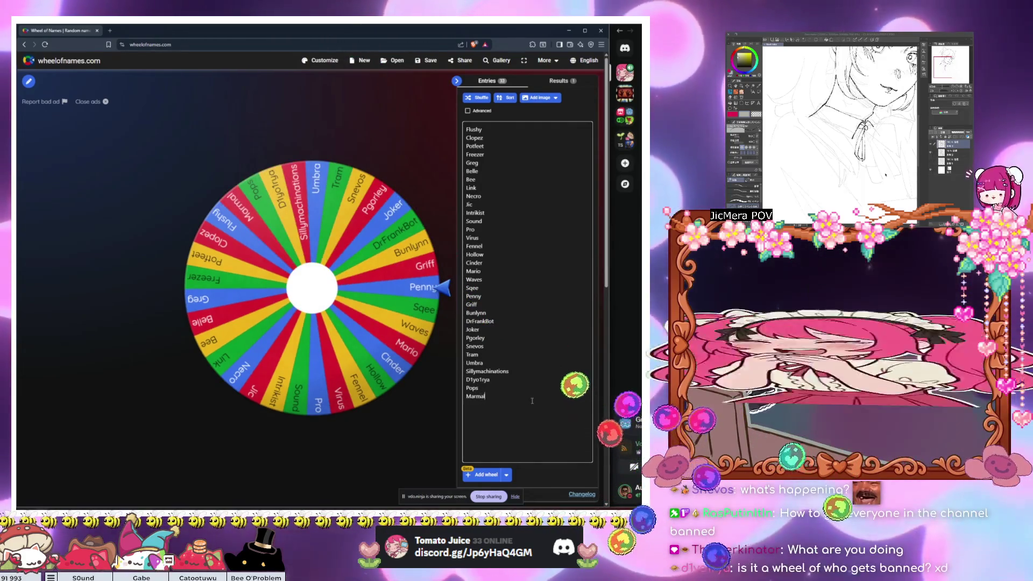
text(ade)
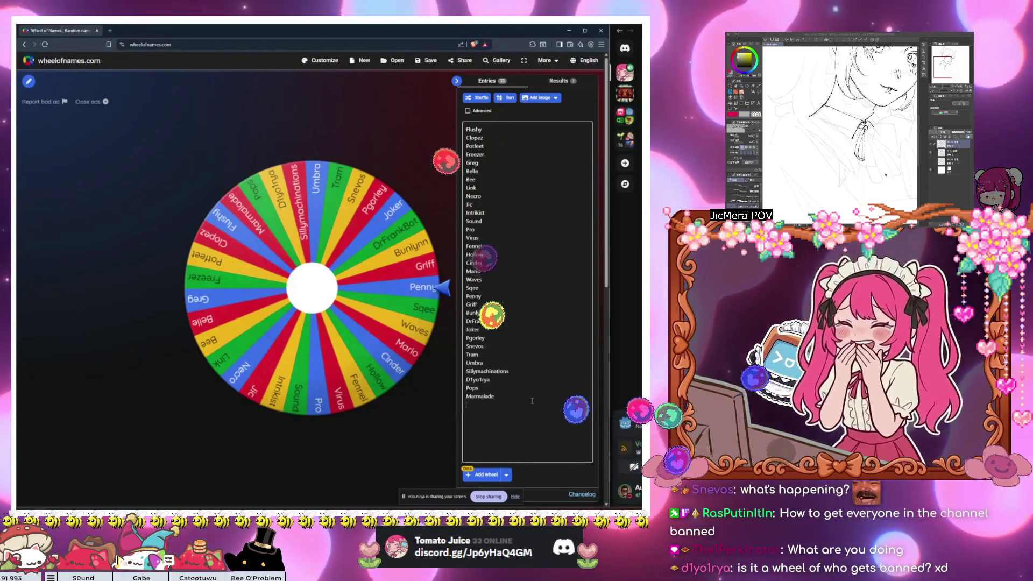
key(Return)
text(Perk)
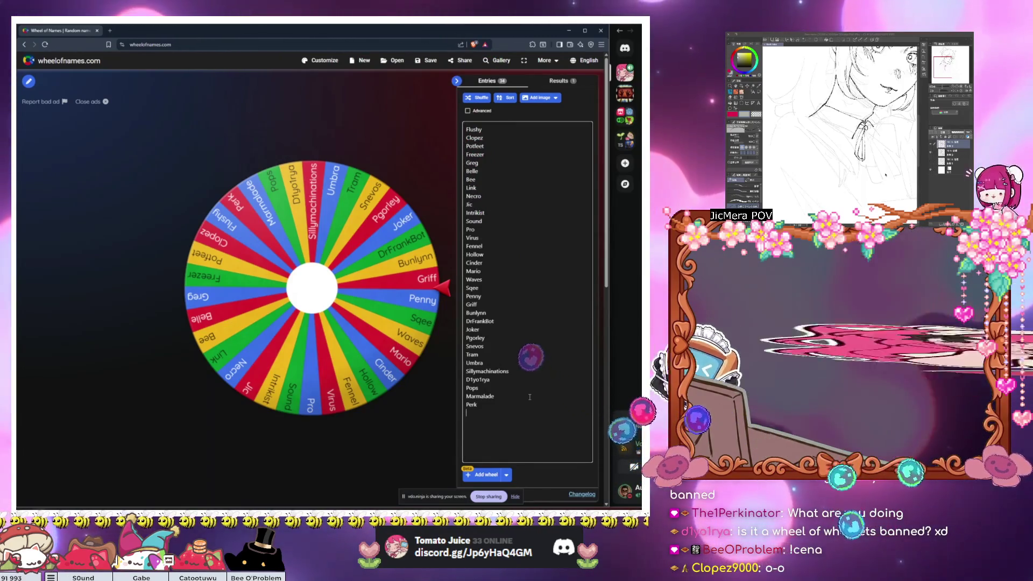
text(Audaciou)
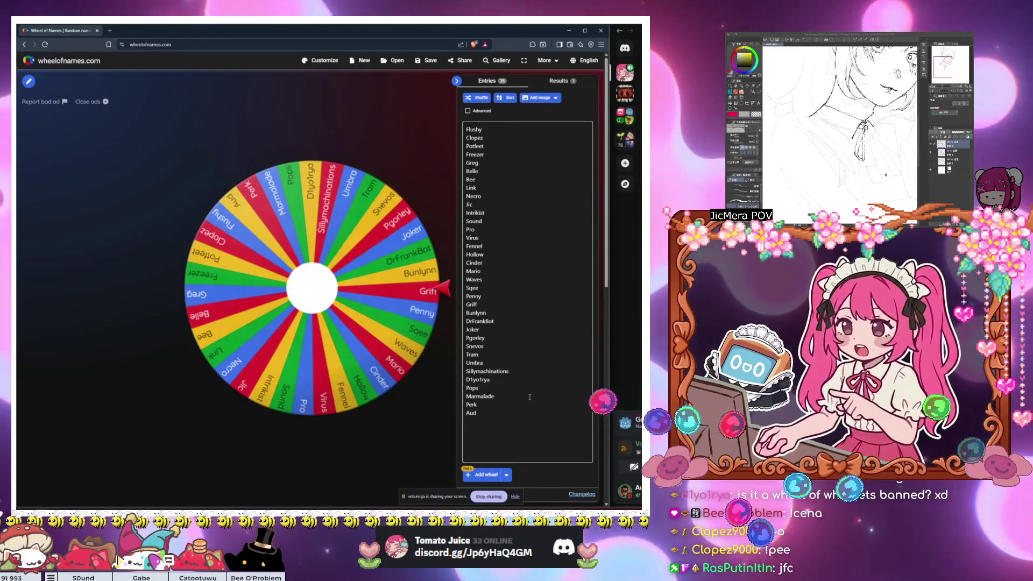
key(ctrl+BackSpace)
key(BackSpace)
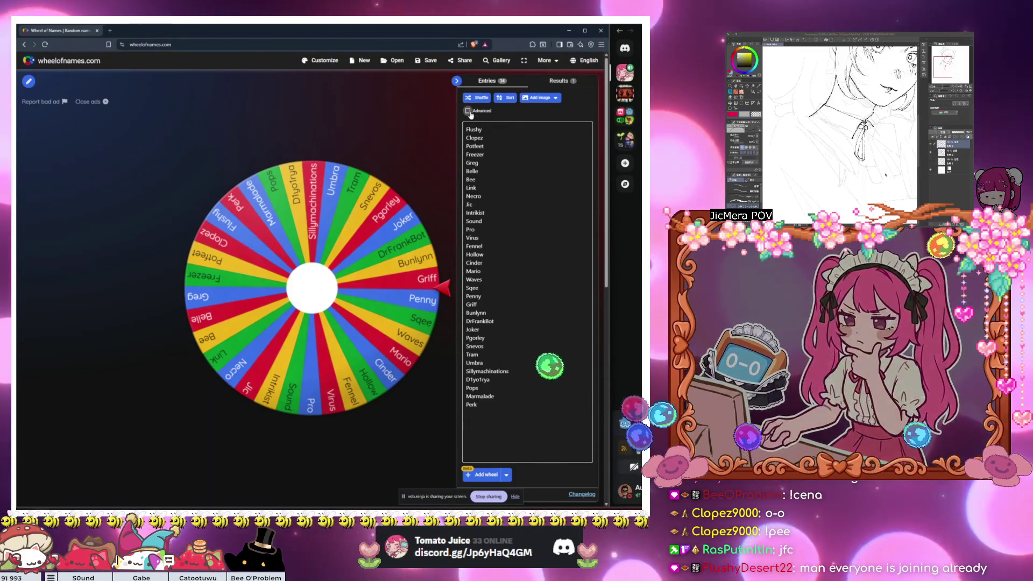
Step: Cancel the switch to advanced mode and spin the 34-entry wheel
click(470, 112)
click(340, 325)
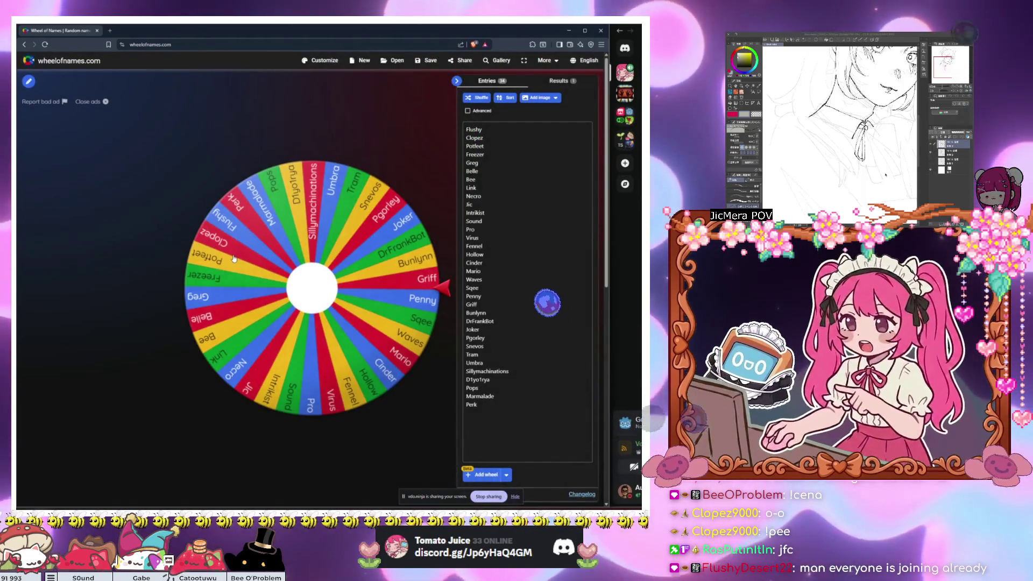
click(258, 268)
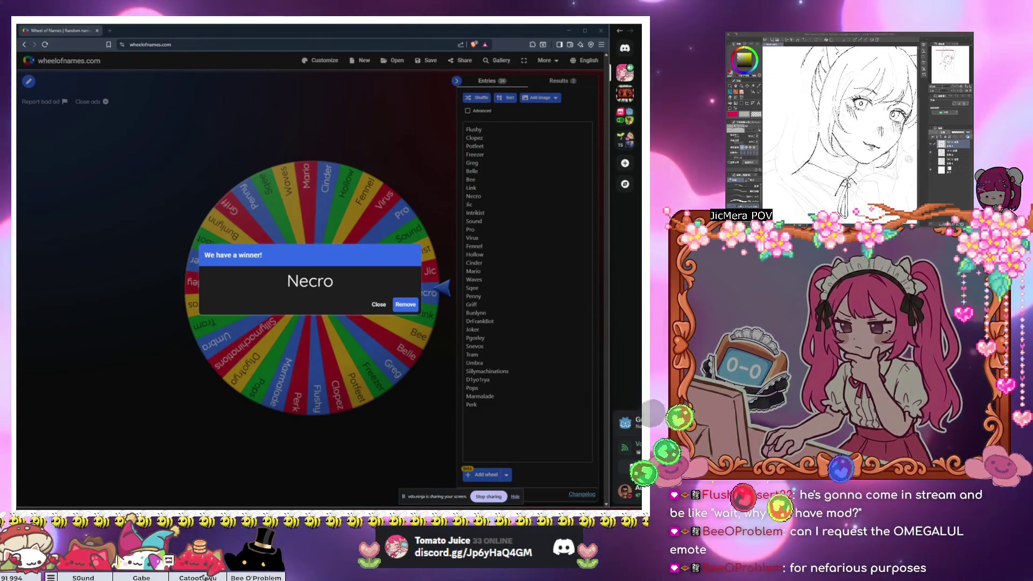
Step: On 7tv.app/emotes, add the OMEGALUL emote to both emote sets
click(106, 31)
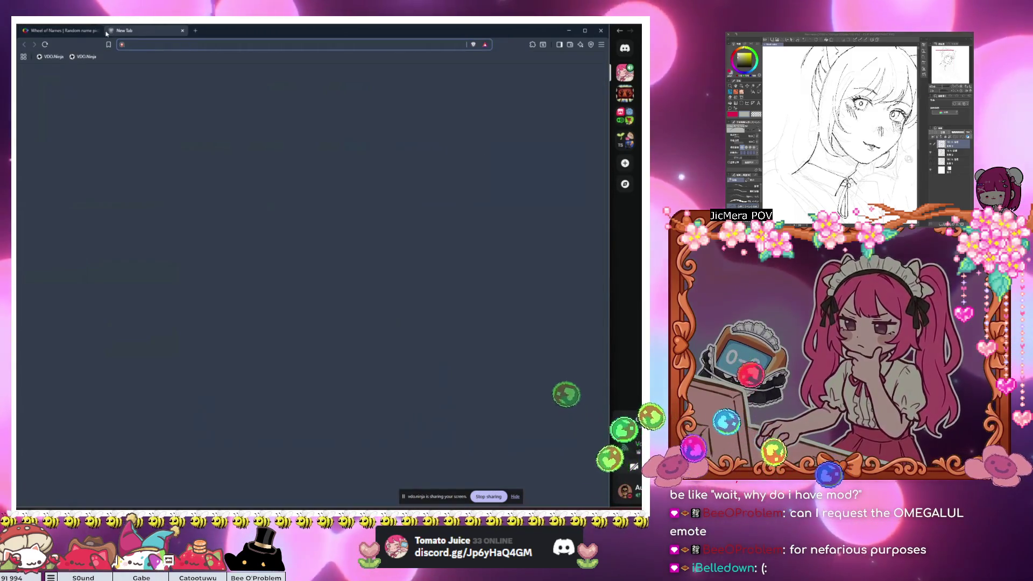
text(7tv.app/emotes)
key(Return)
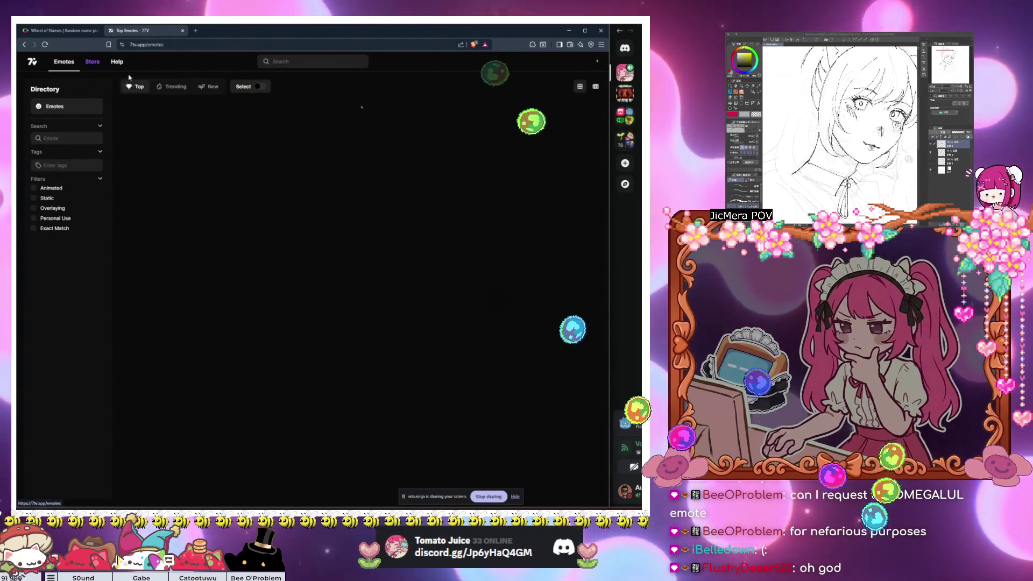
click(318, 62)
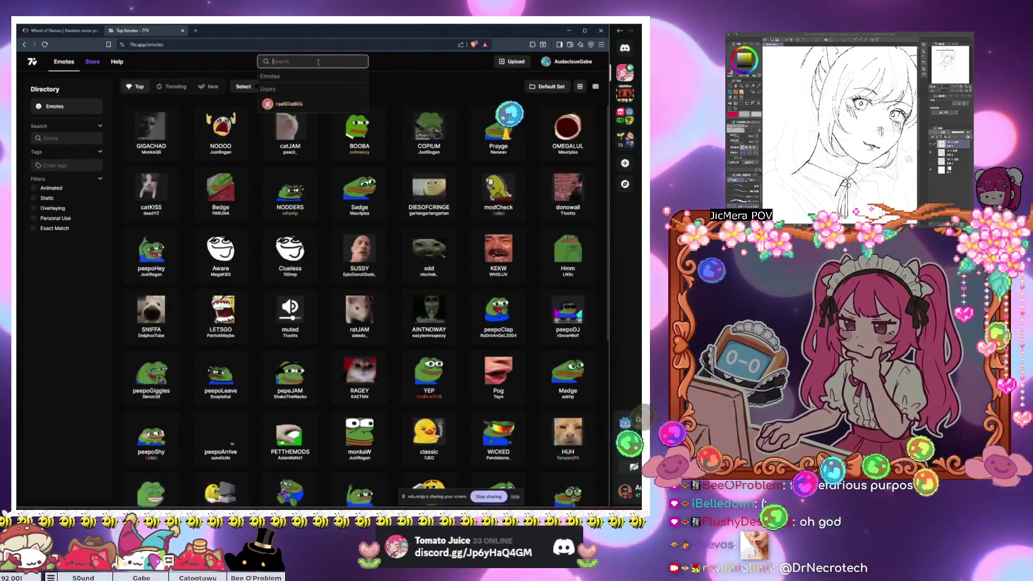
click(323, 161)
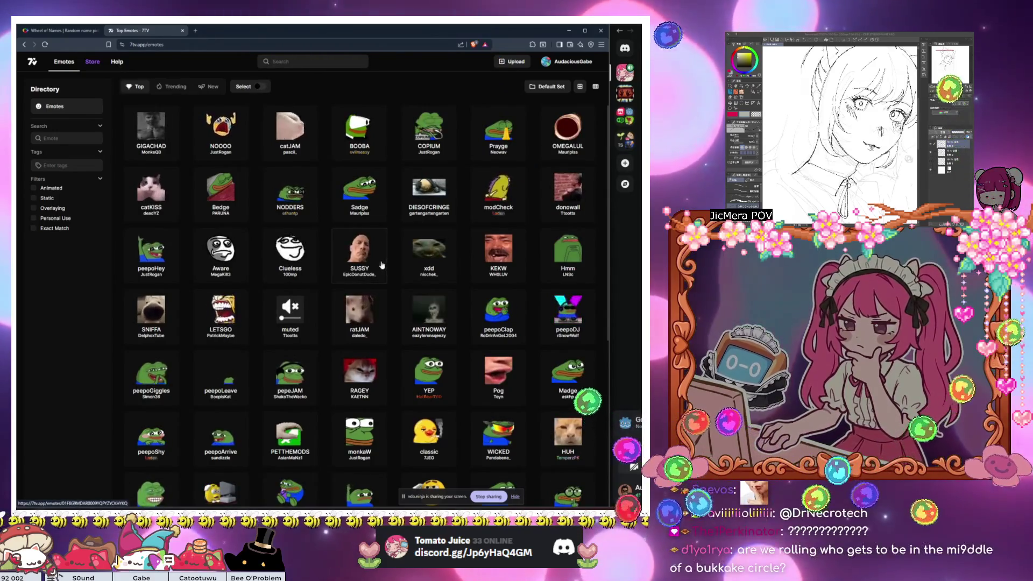
click(567, 129)
click(292, 214)
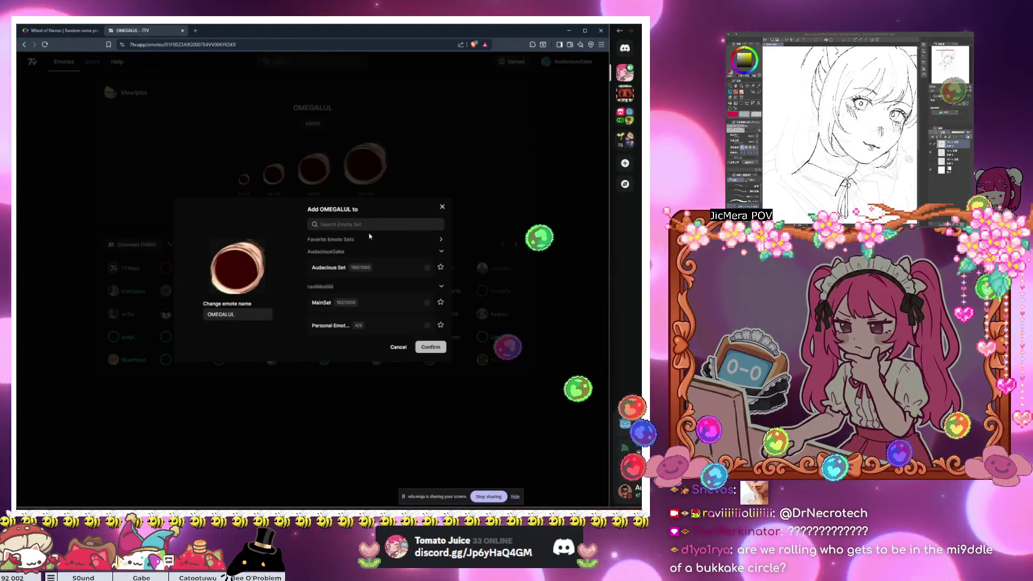
click(376, 267)
click(377, 303)
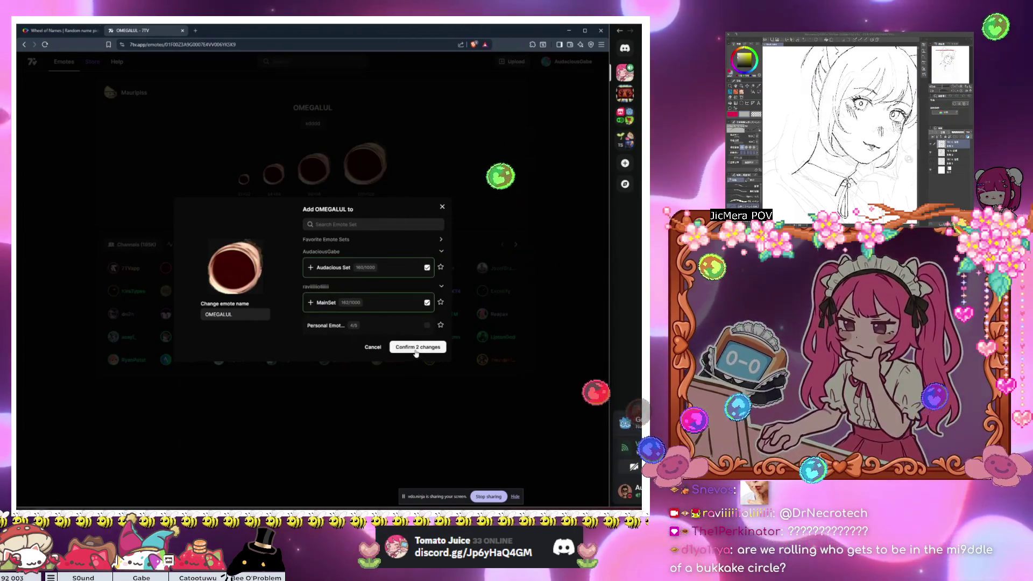
click(416, 347)
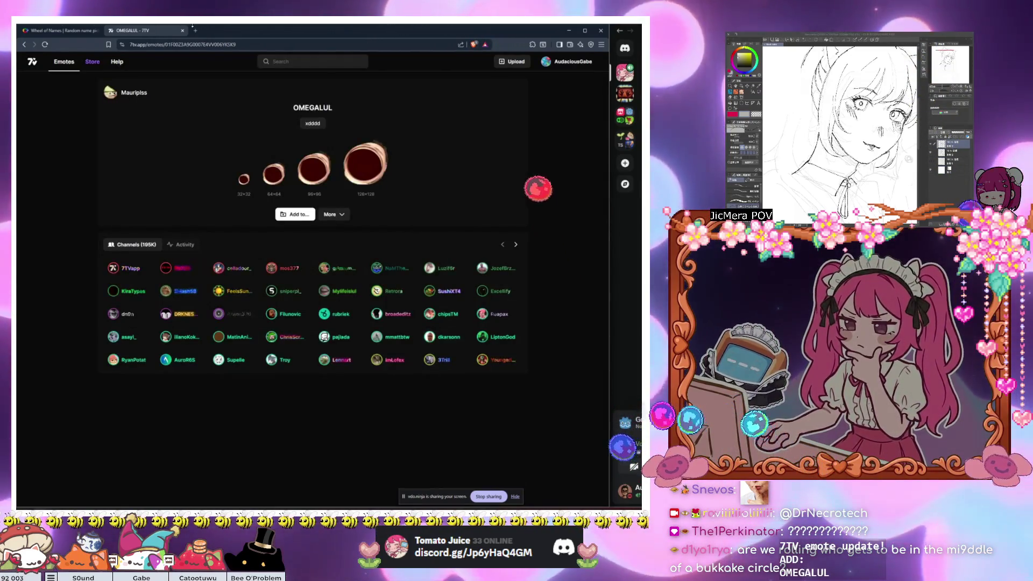
Step: Search 7TV for LULW and add it to the channel's emote set
click(59, 30)
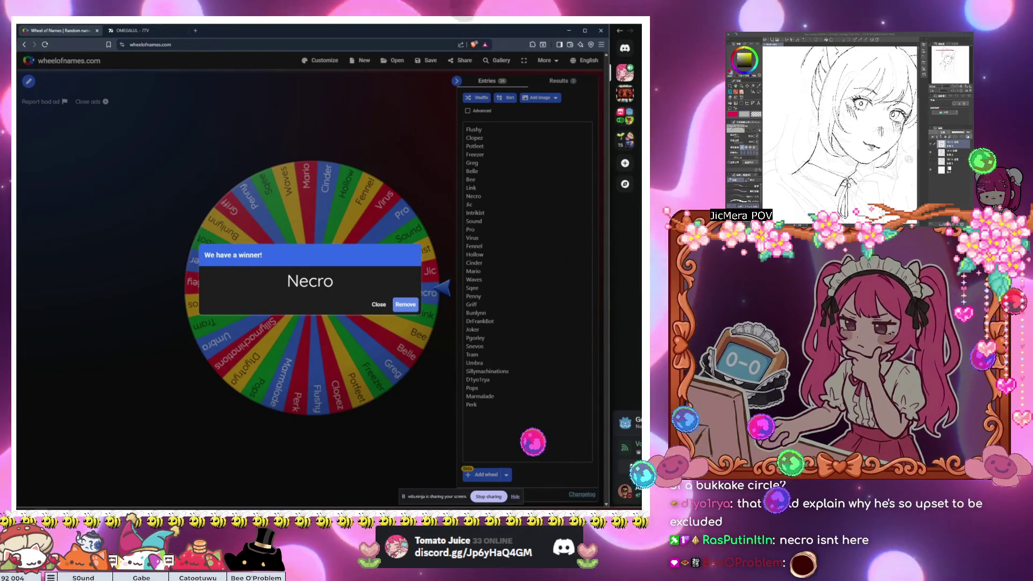
click(132, 30)
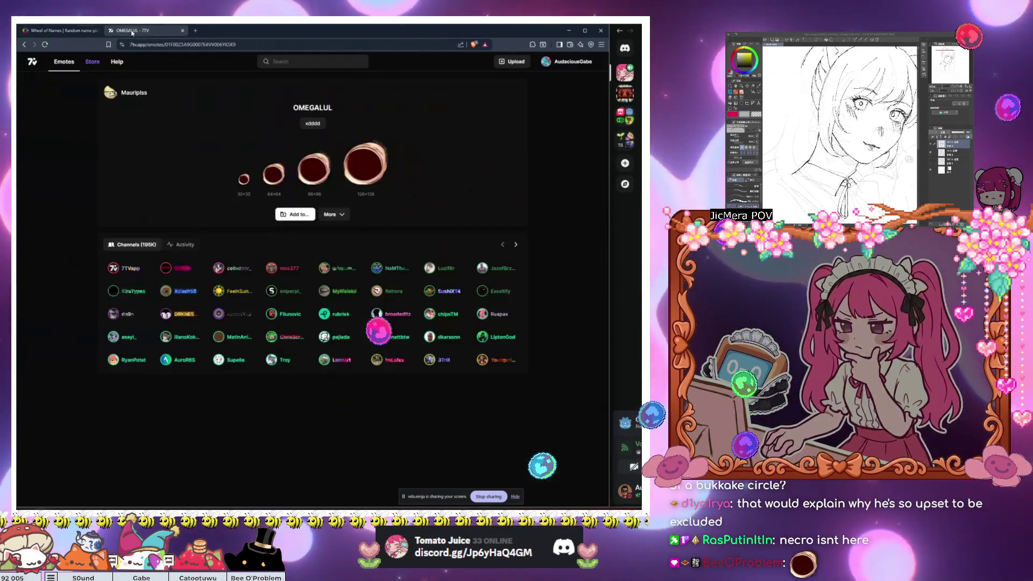
click(64, 61)
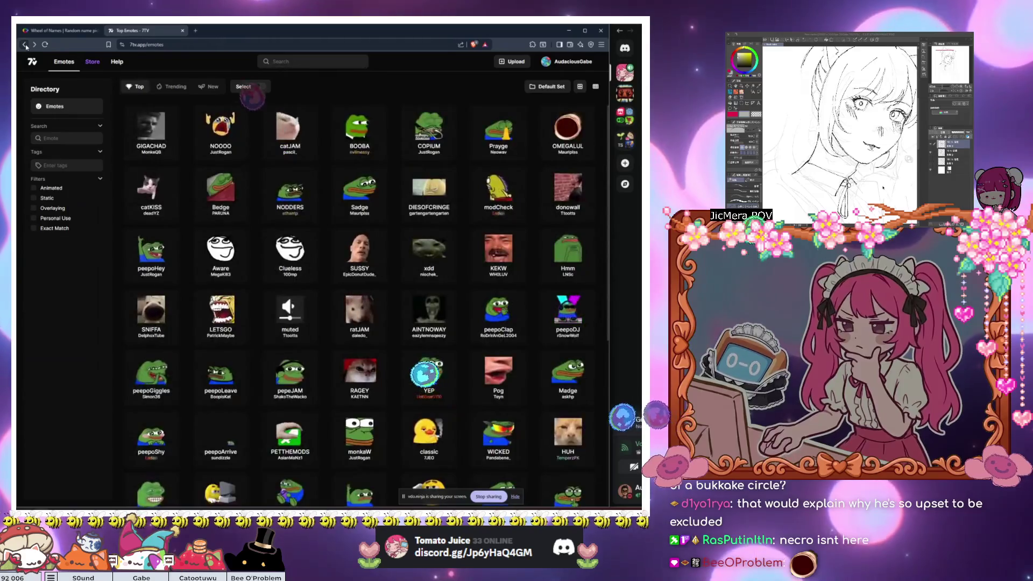
click(274, 61)
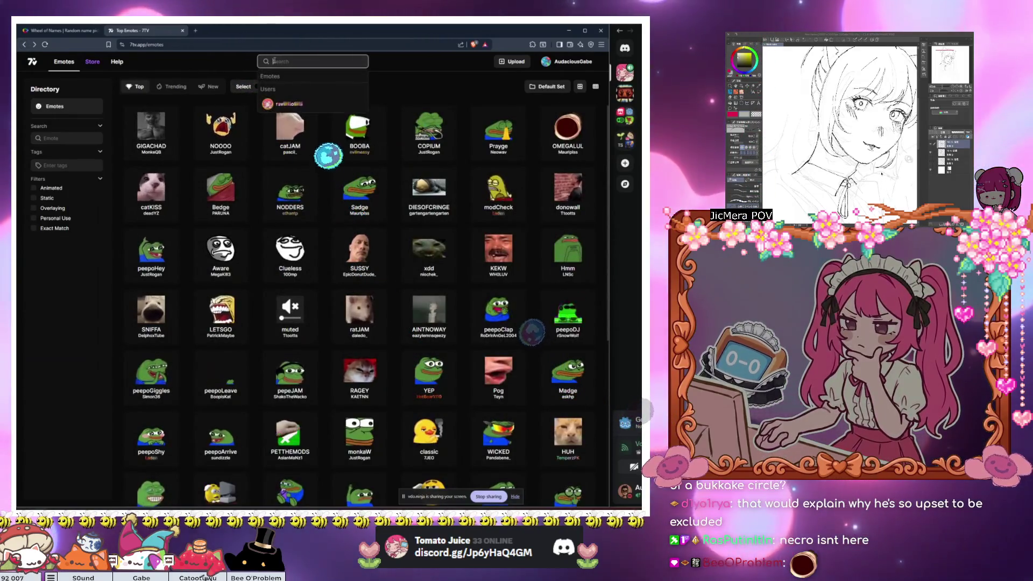
text(LULW)
key(Return)
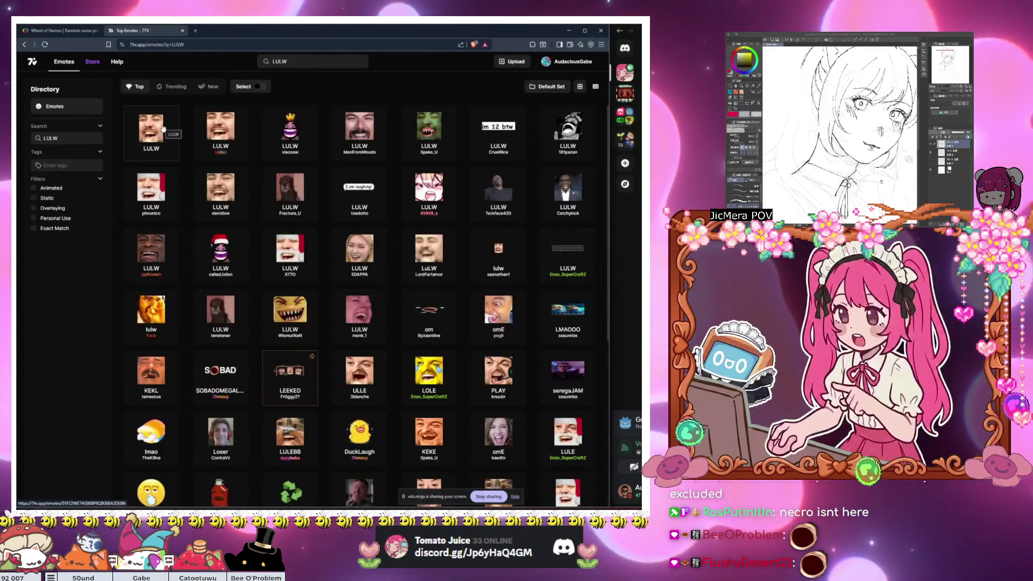
click(233, 134)
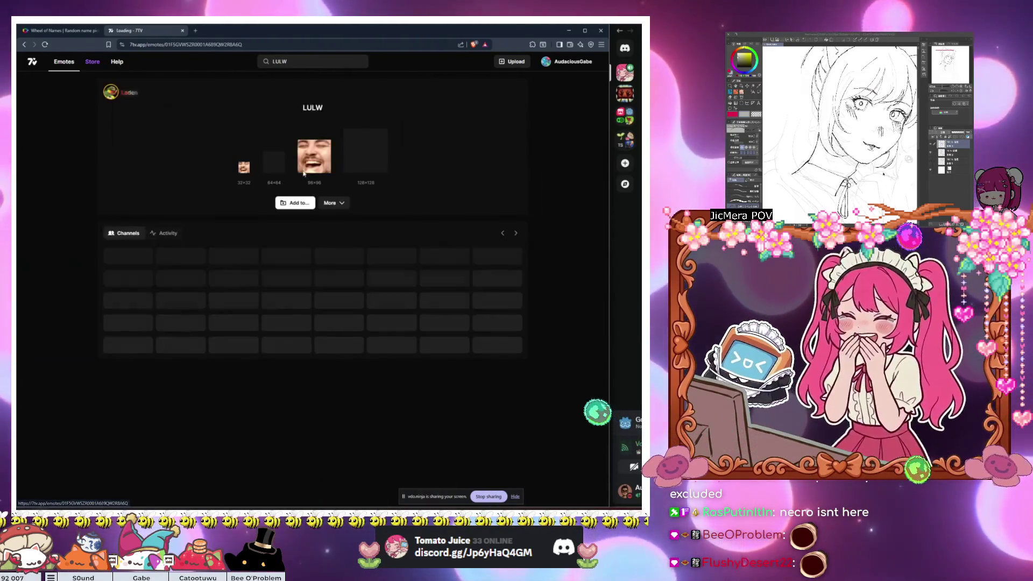
click(295, 201)
click(347, 269)
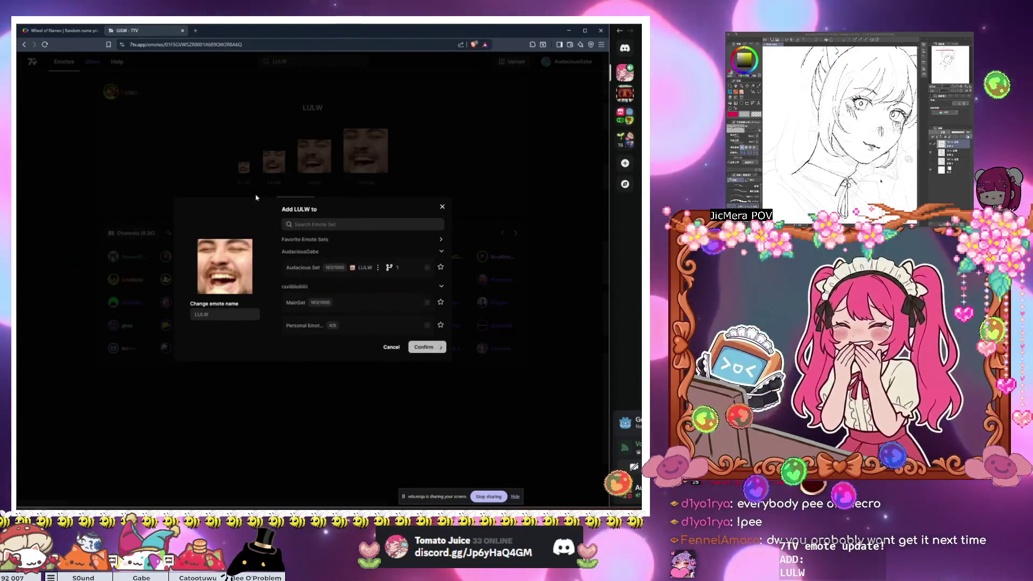
click(59, 33)
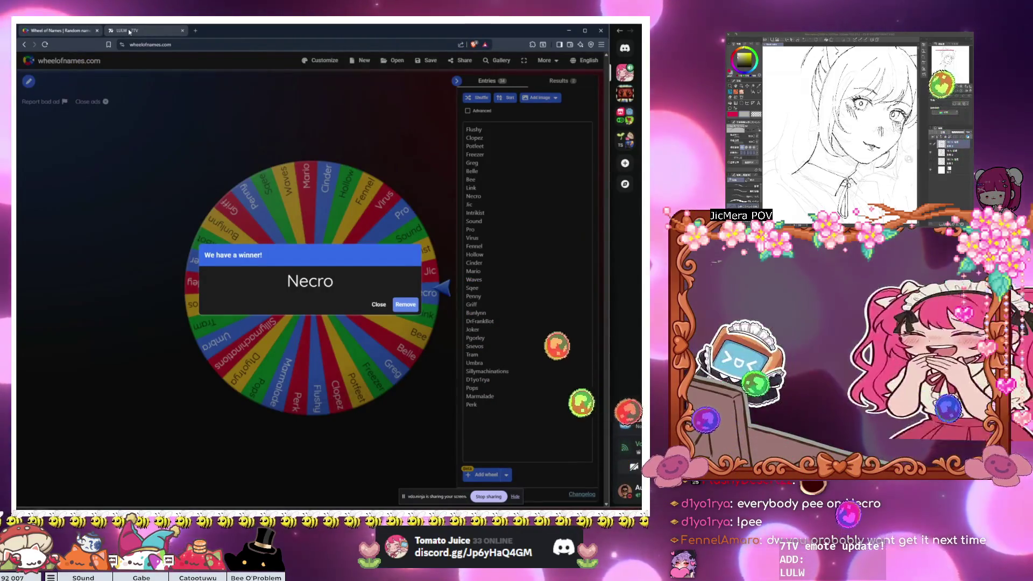
Step: Close the 7TV tab and winner popup, then delete the winning name from the entries
middle_click(130, 32)
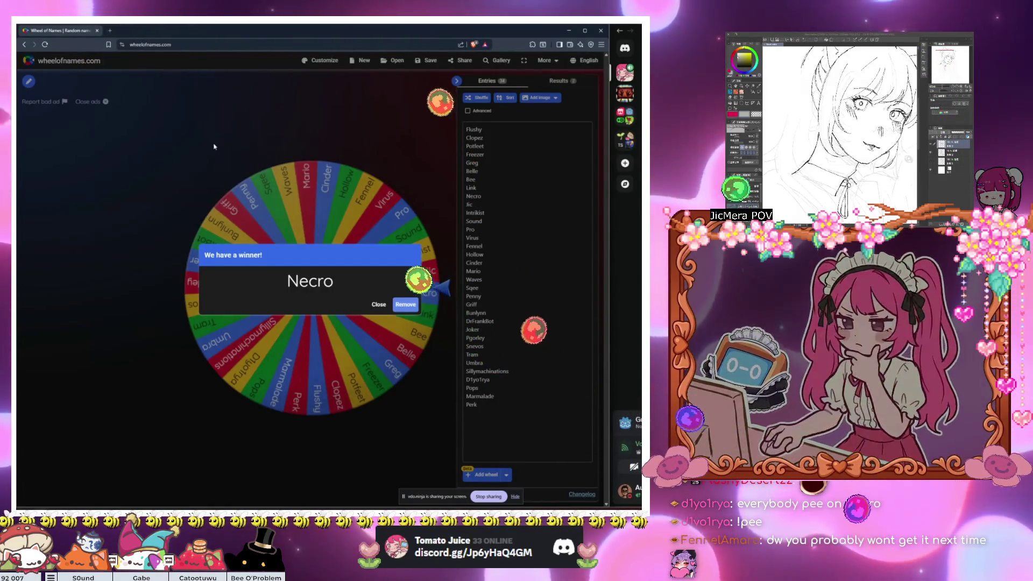
click(376, 304)
click(485, 386)
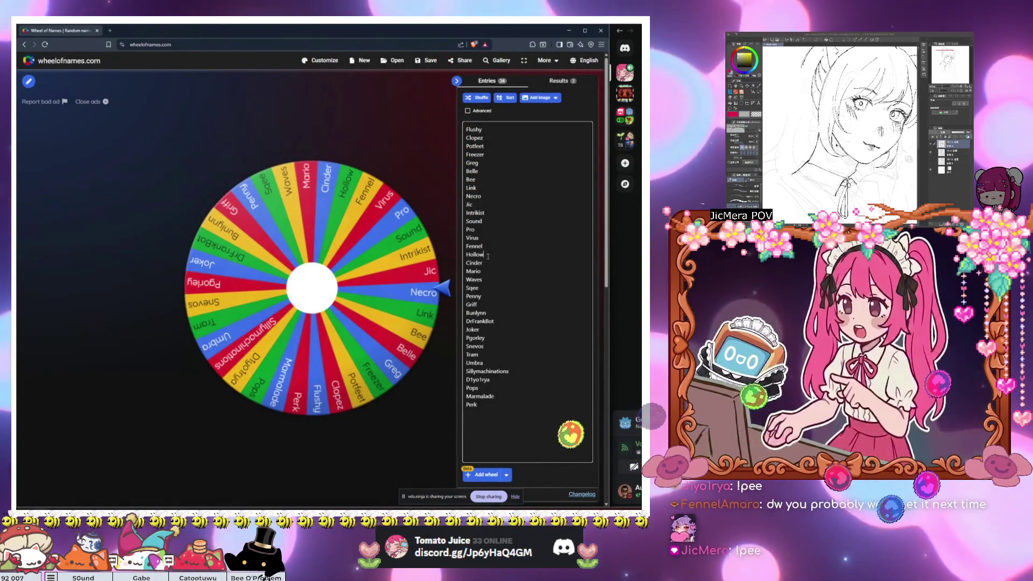
double_click(468, 197)
key(BackSpace)
key(BackSpace)
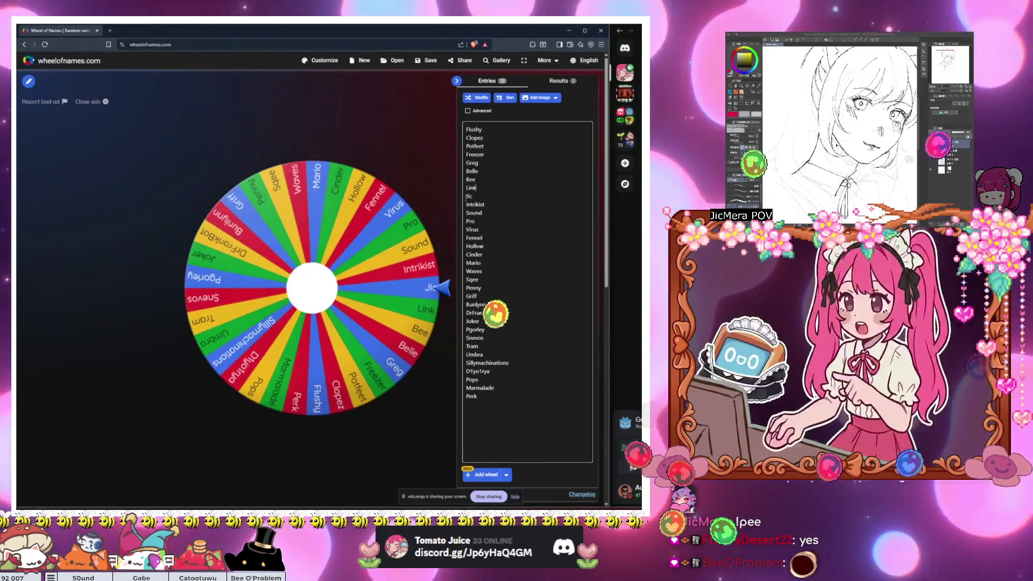
click(320, 61)
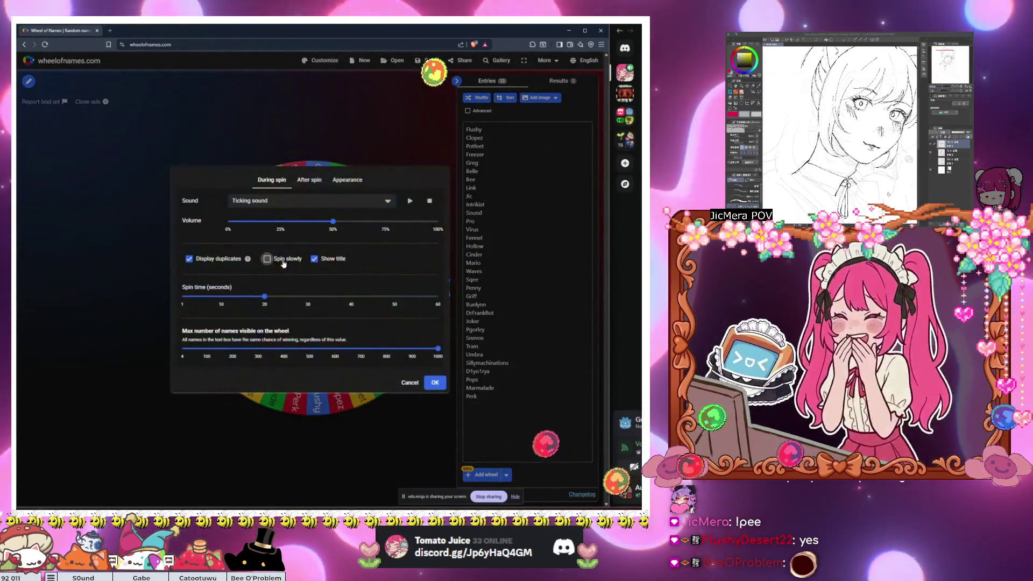
Step: Set the spin time to 30 seconds and apply the settings
drag(264, 296, 308, 304)
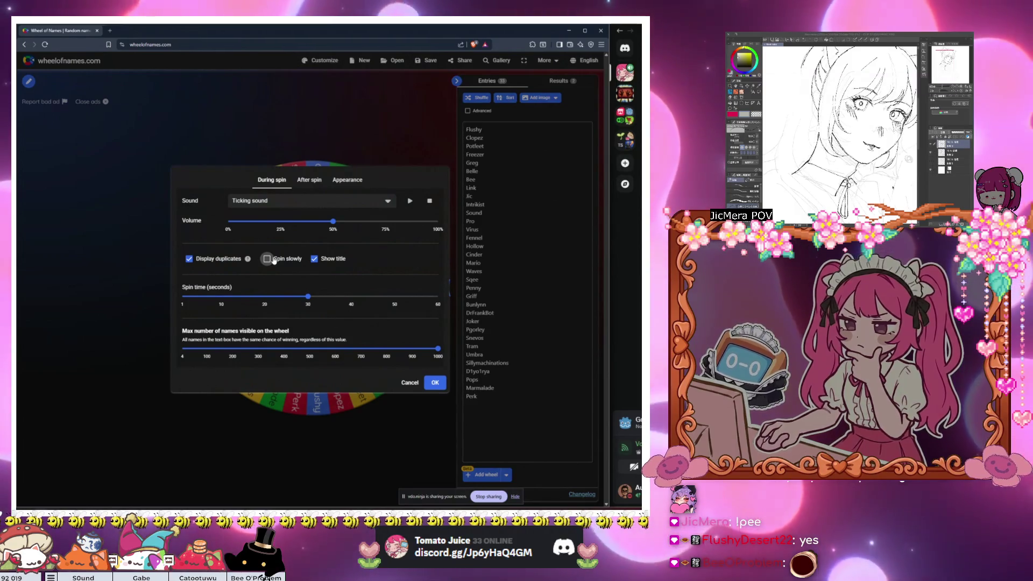
click(311, 186)
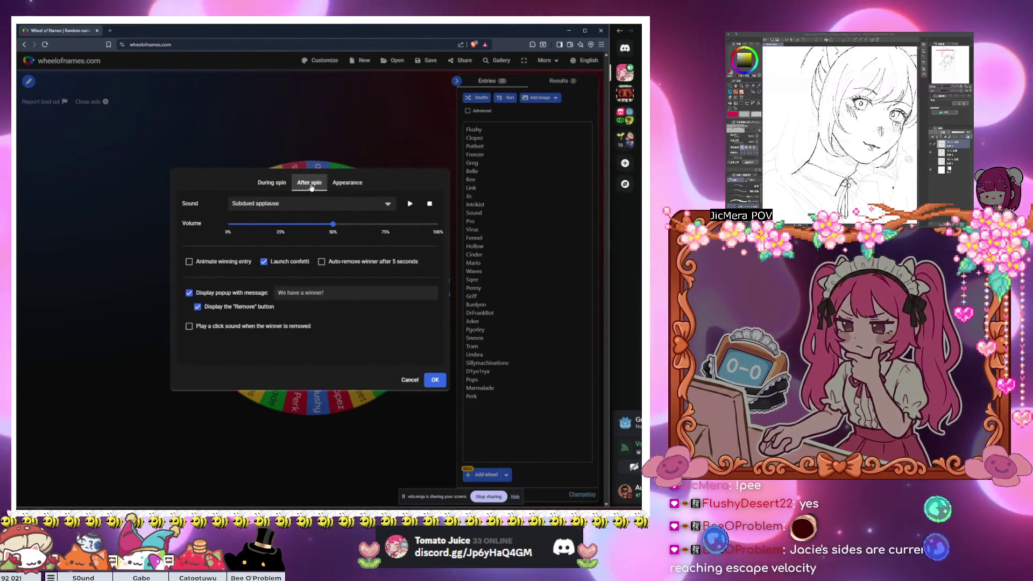
click(271, 182)
click(435, 383)
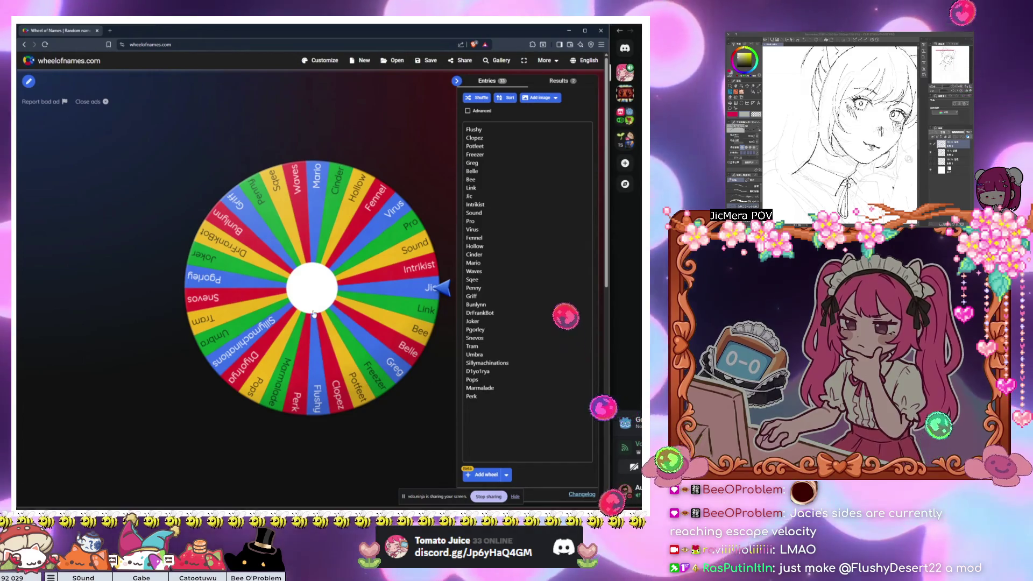
Step: Spin the 33-entry wheel and wait for the winner announcement
click(307, 295)
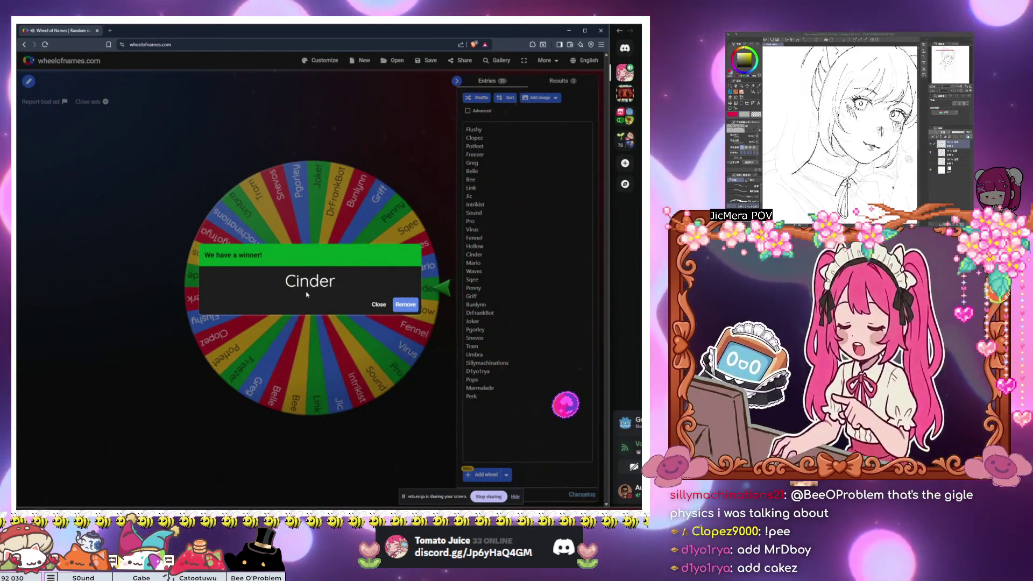
Step: Dismiss the winner popup and delete the winning name, leaving 32 entries
click(378, 304)
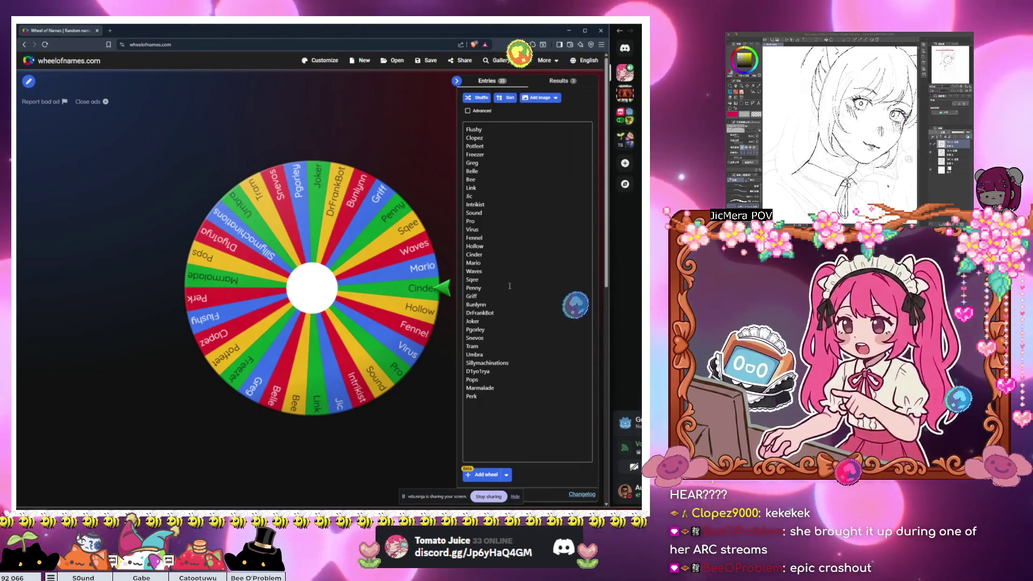
drag(484, 254, 462, 257)
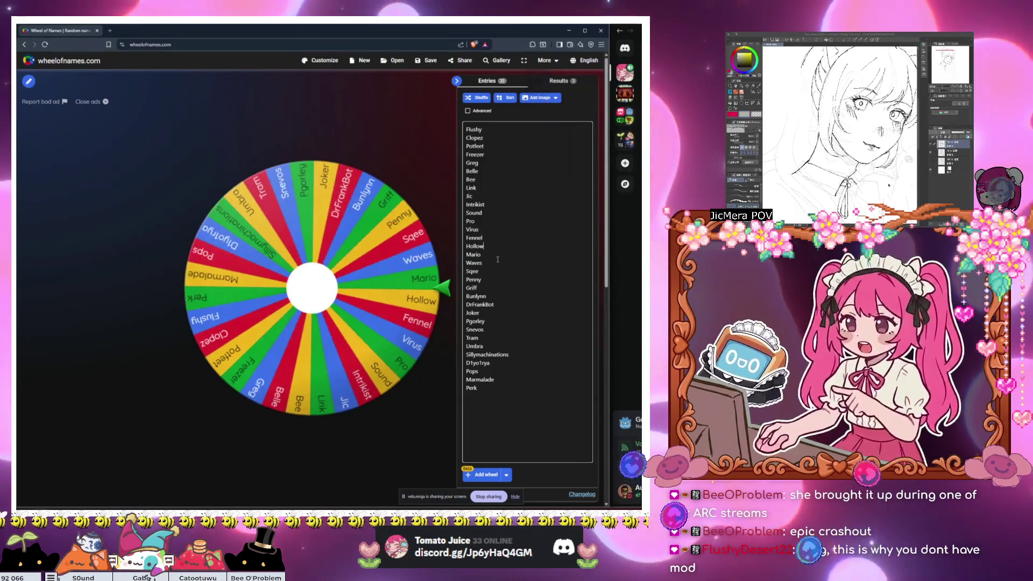
key(BackSpace)
key(BackSpace)
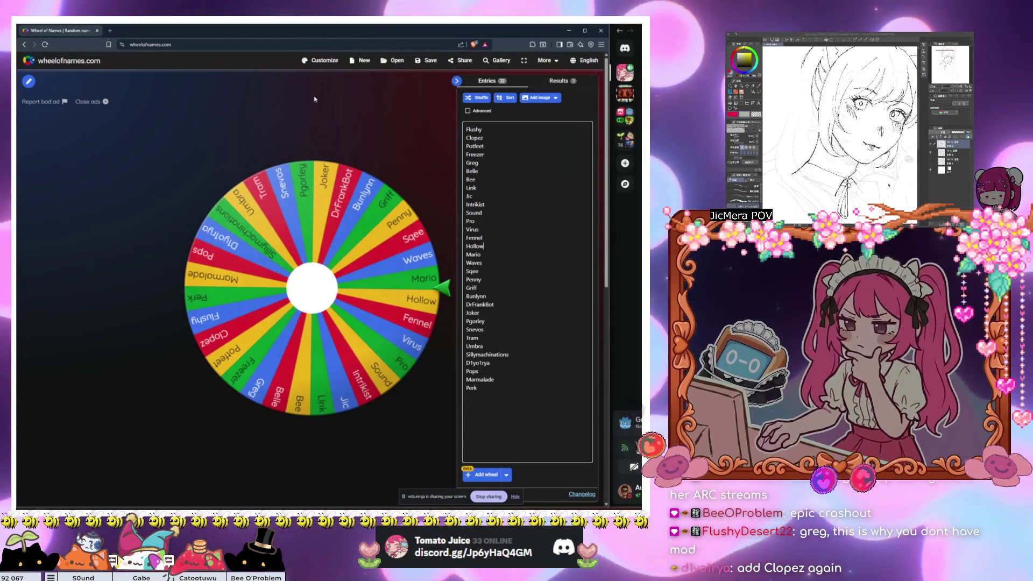
Step: Enable Spin slowly with a 40-second spin time and apply the settings
click(321, 60)
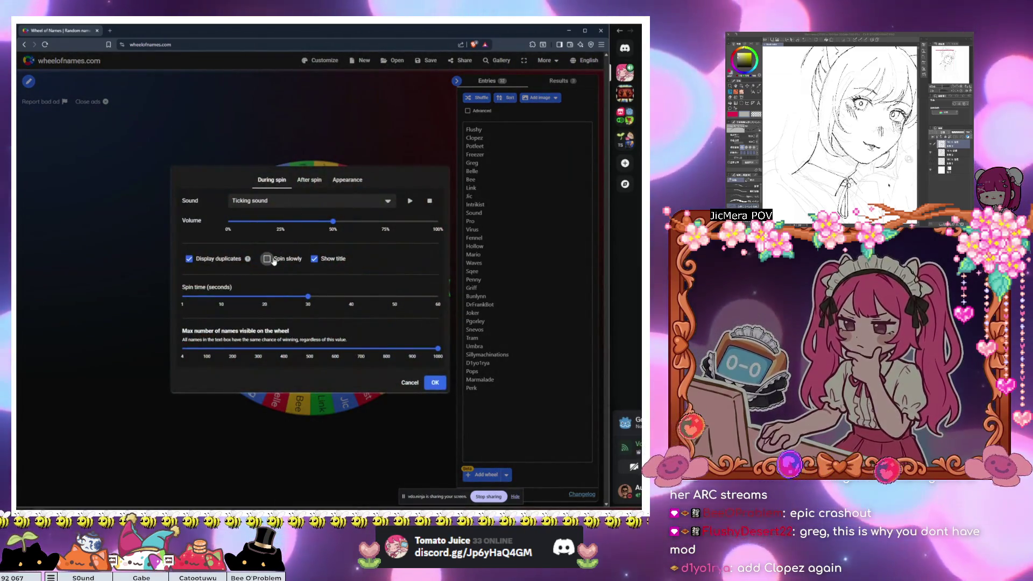
click(267, 259)
click(351, 305)
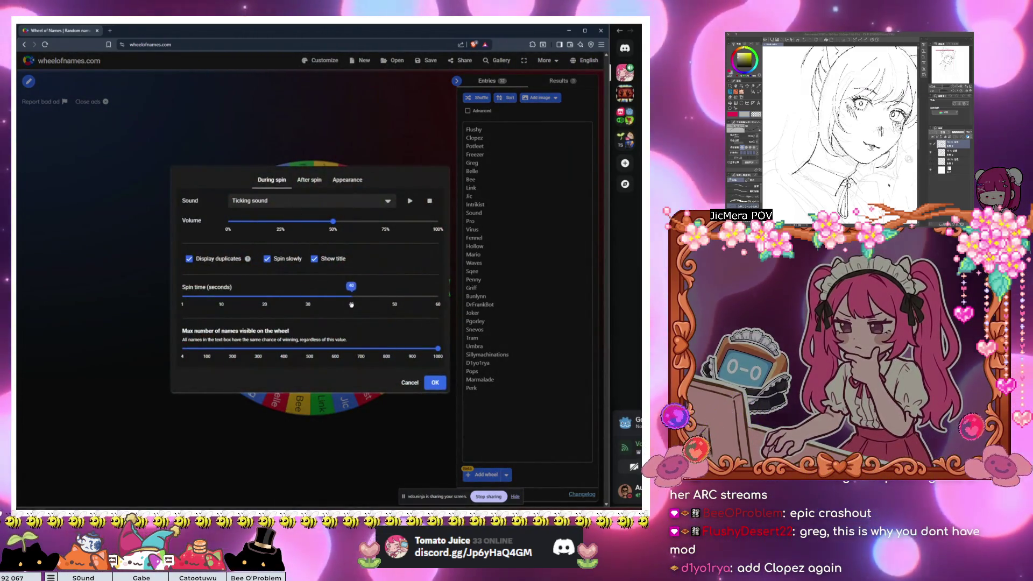
click(434, 382)
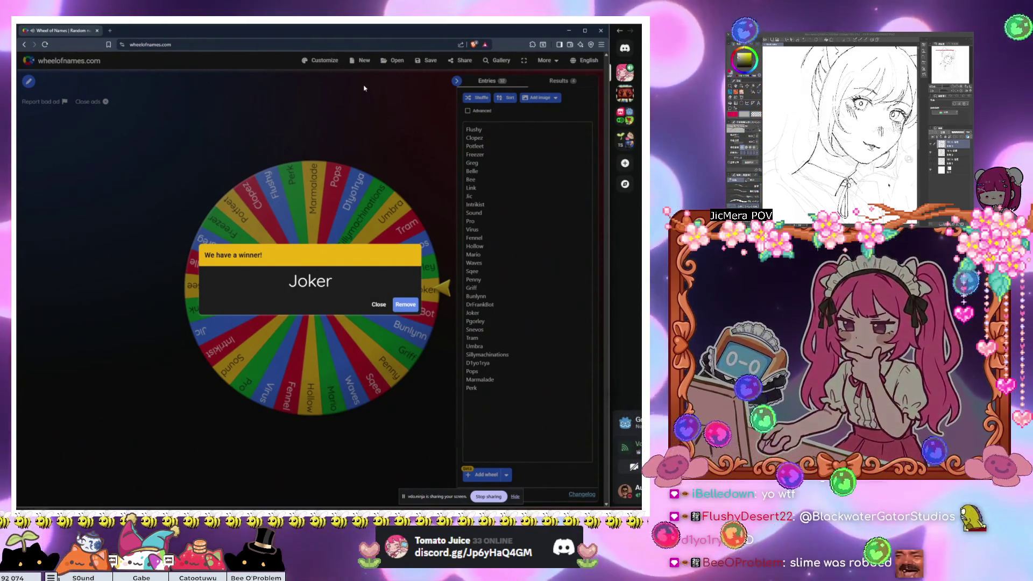
Step: Remove Joker from the wheel via the winner popup, leaving 31 names
click(405, 305)
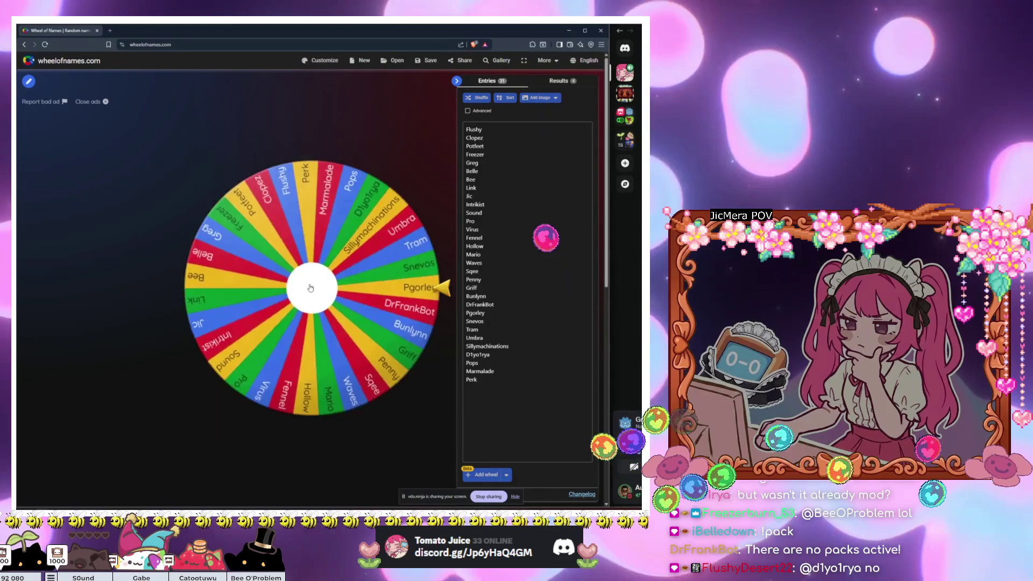
Step: Spin the wheel again and close Pro's winner announcement, keeping Pro on the wheel
click(310, 288)
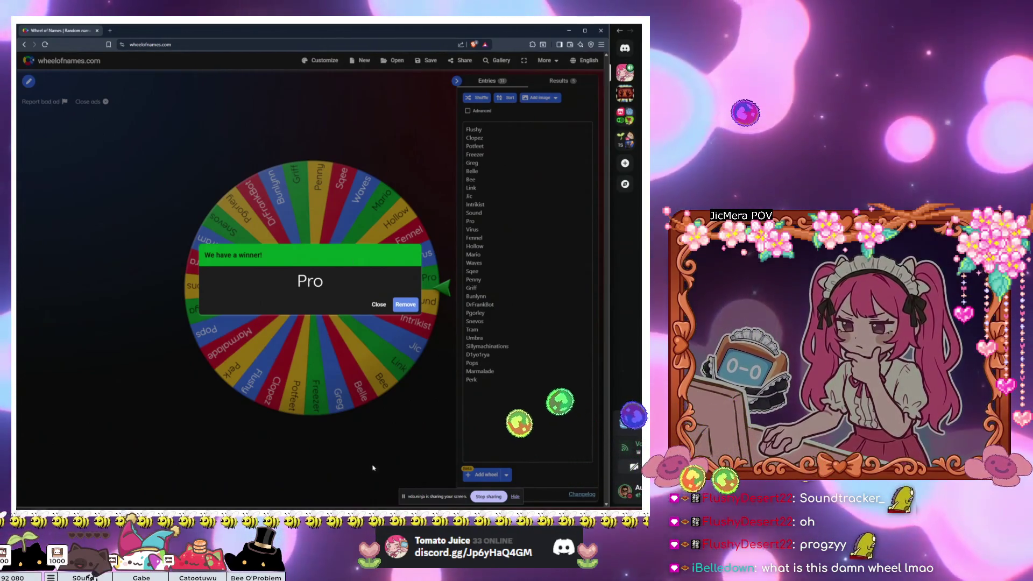
click(363, 450)
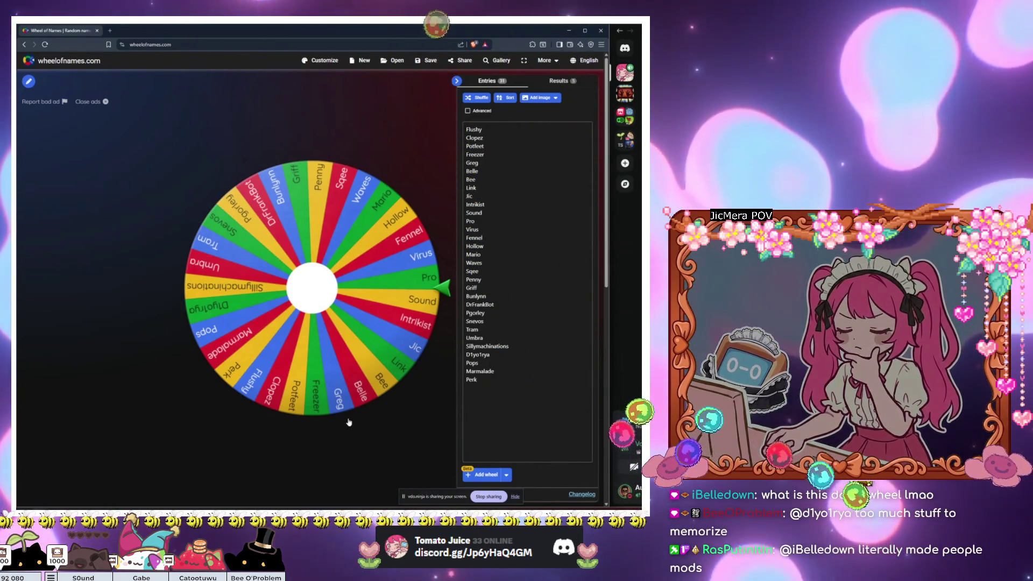
click(325, 60)
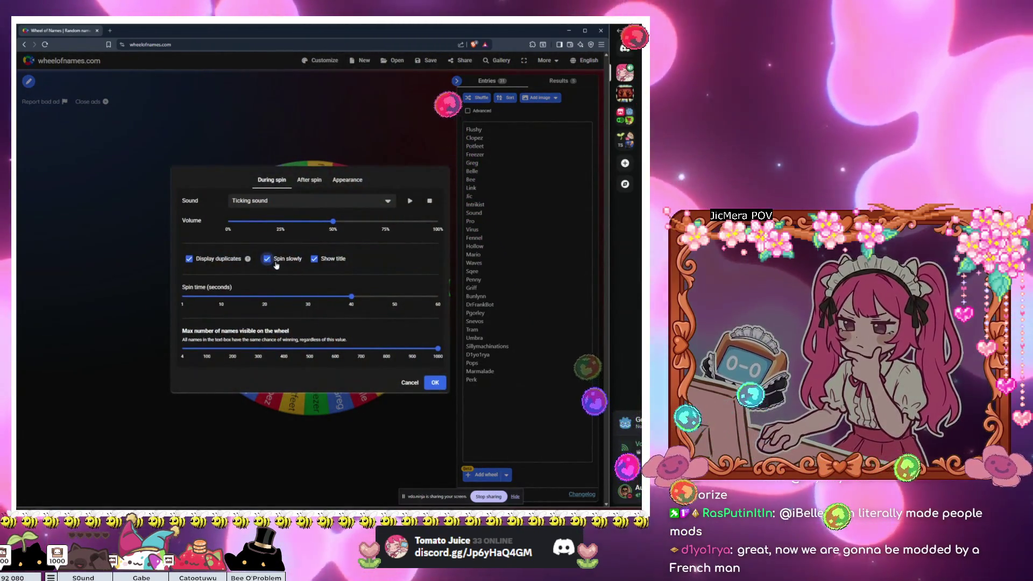
mouse_move(353, 307)
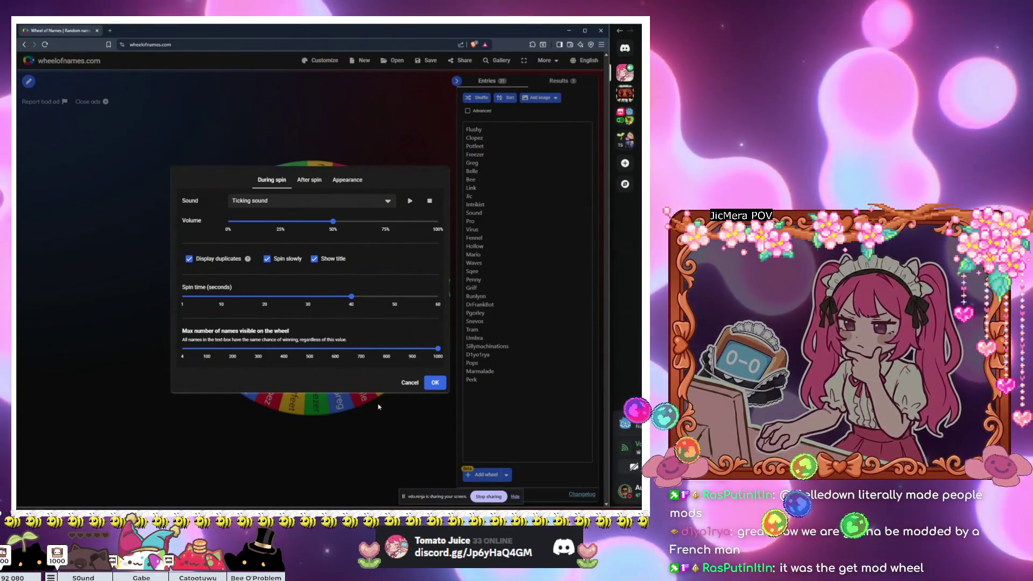
click(435, 382)
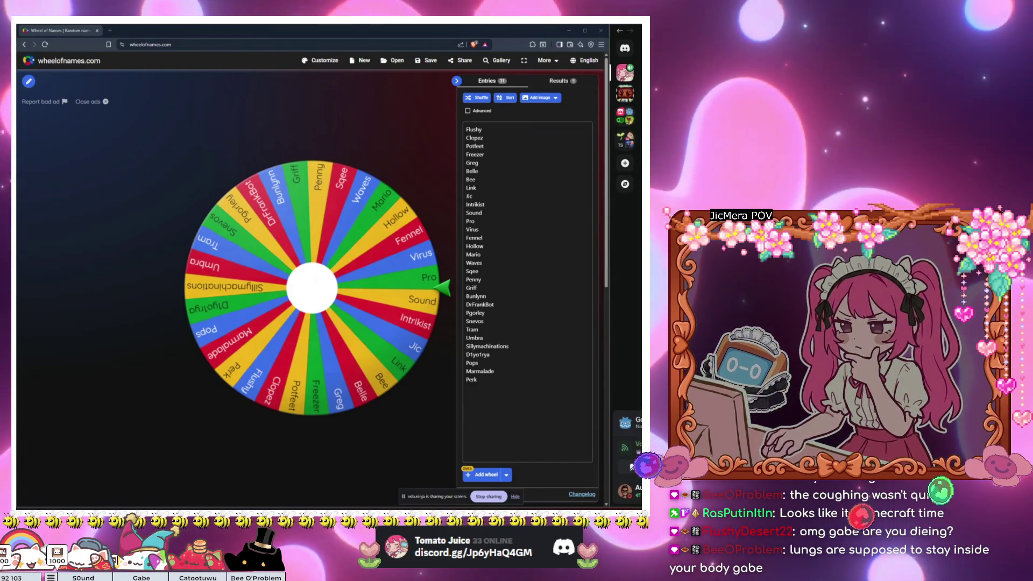
Step: Expand the Discord panel, then switch to the Godot editor showing the StreamDeck scene
click(625, 48)
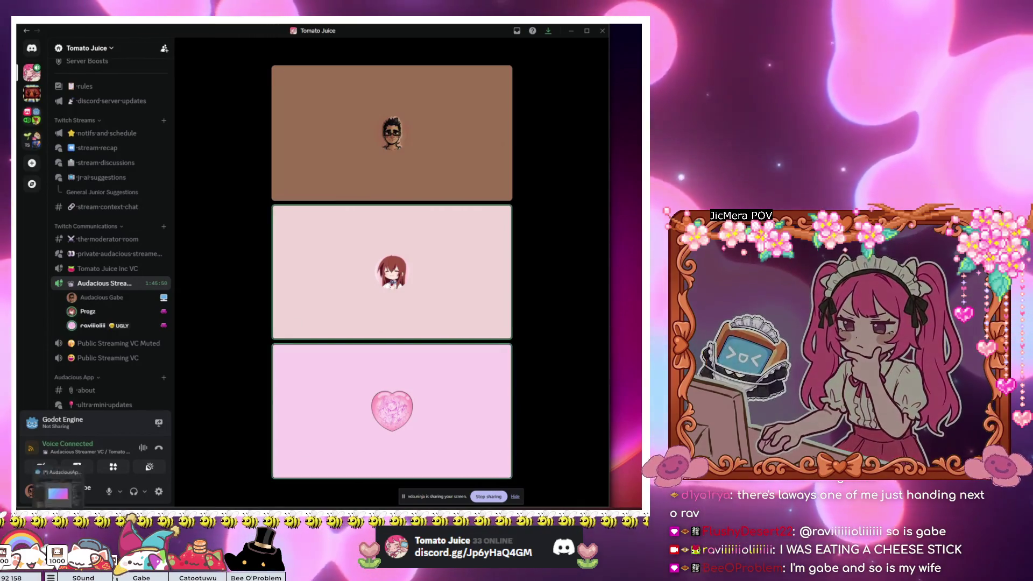
key(alt+Tab)
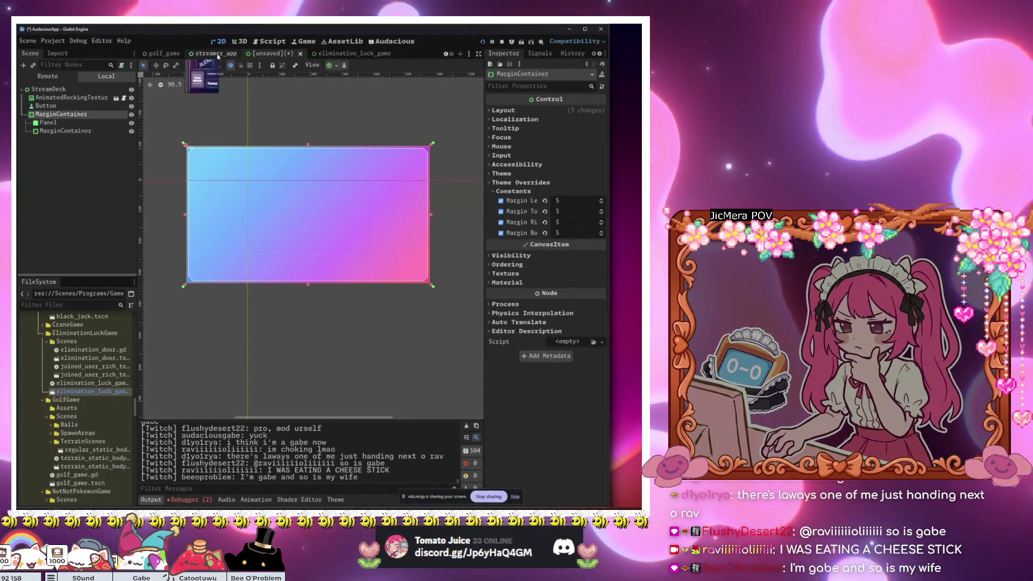
Step: Go to the unsaved StreamDeck scene and select its inner MarginContainer node
click(216, 53)
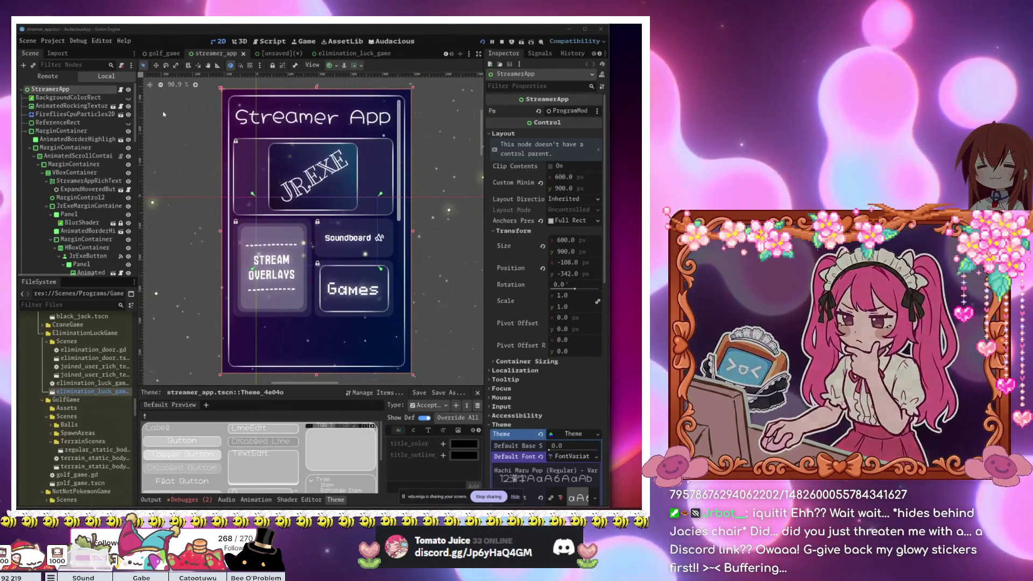
click(284, 53)
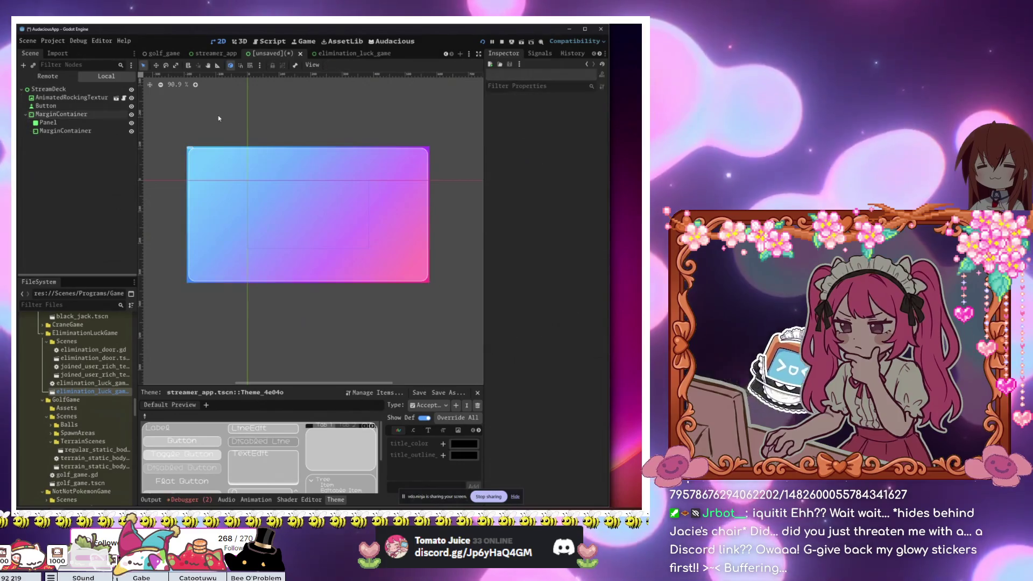
click(196, 162)
click(65, 132)
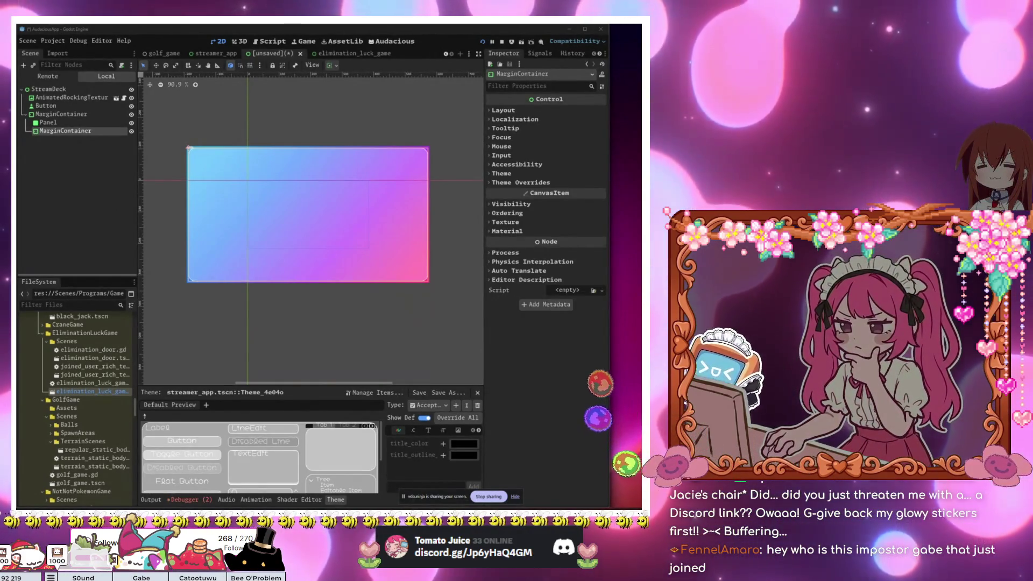
Step: In Discord, copy your username from your profile card, then close the card
key(alt+Tab)
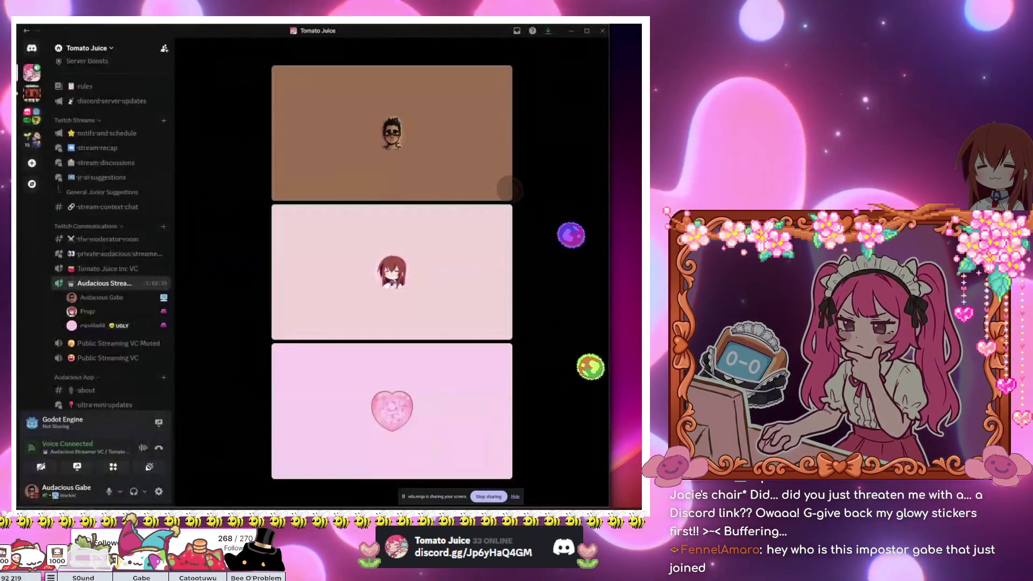
click(67, 490)
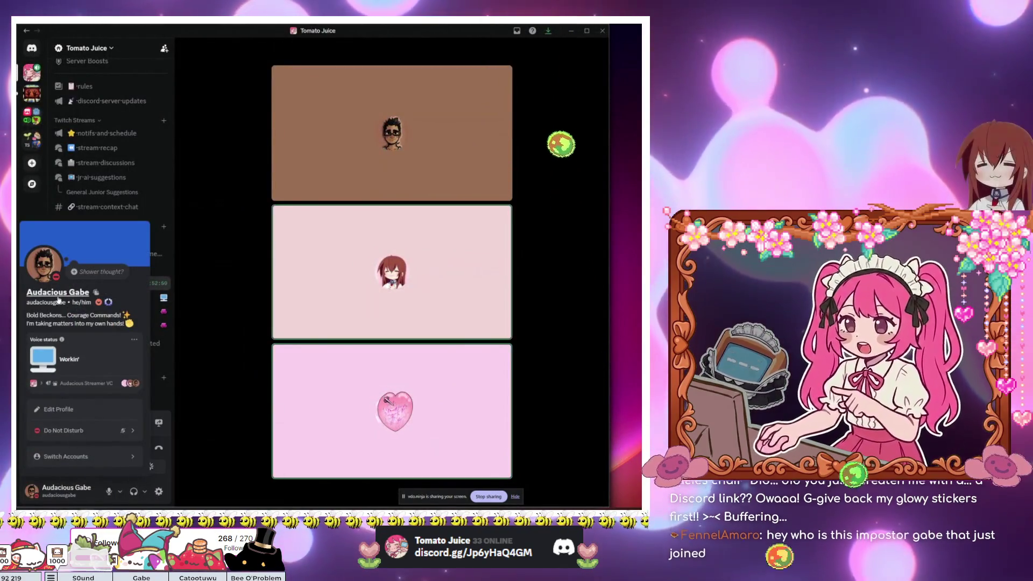
click(45, 306)
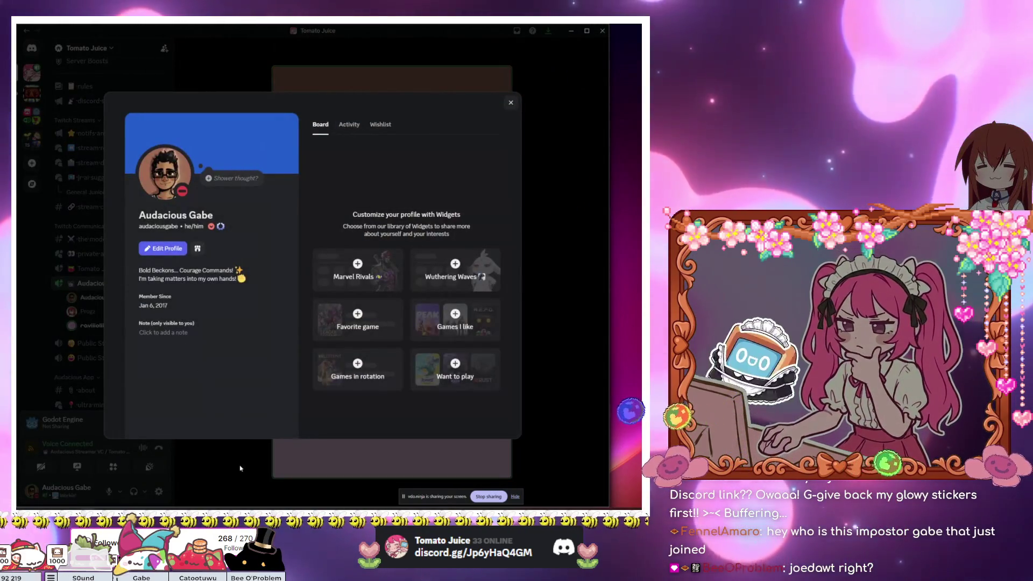
click(240, 468)
click(67, 490)
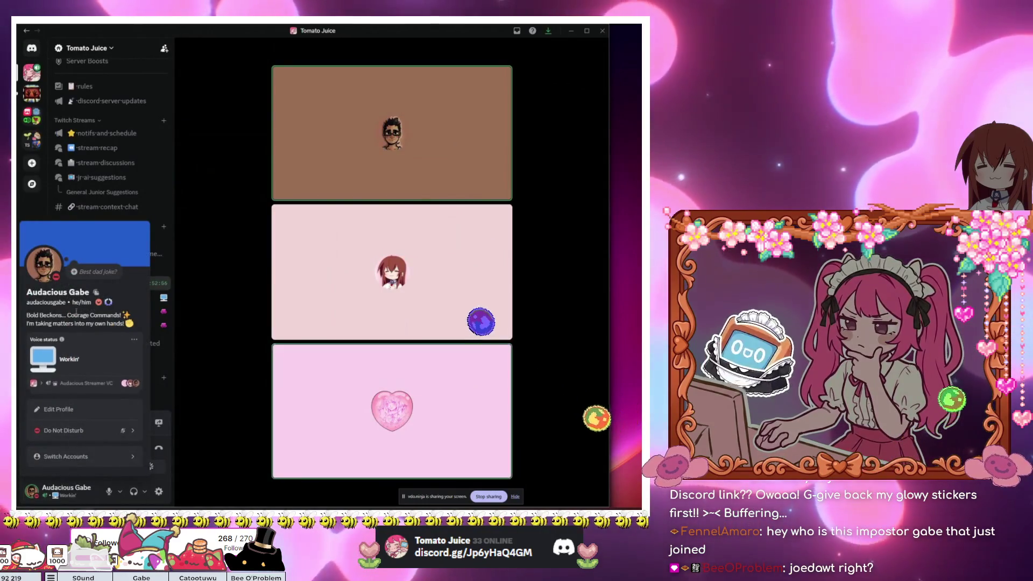
click(95, 293)
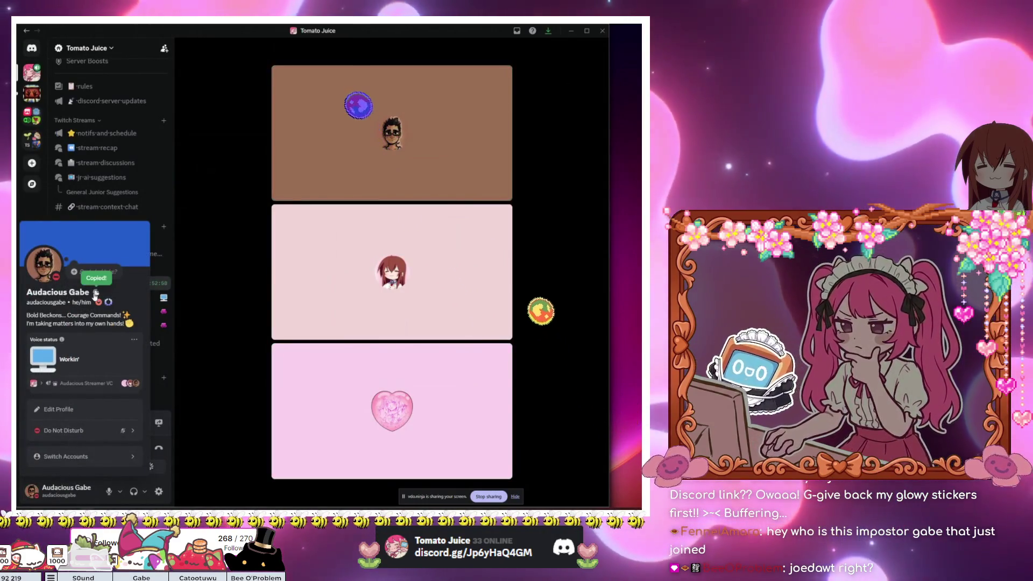
click(151, 418)
scroll(108, 269, down, 2)
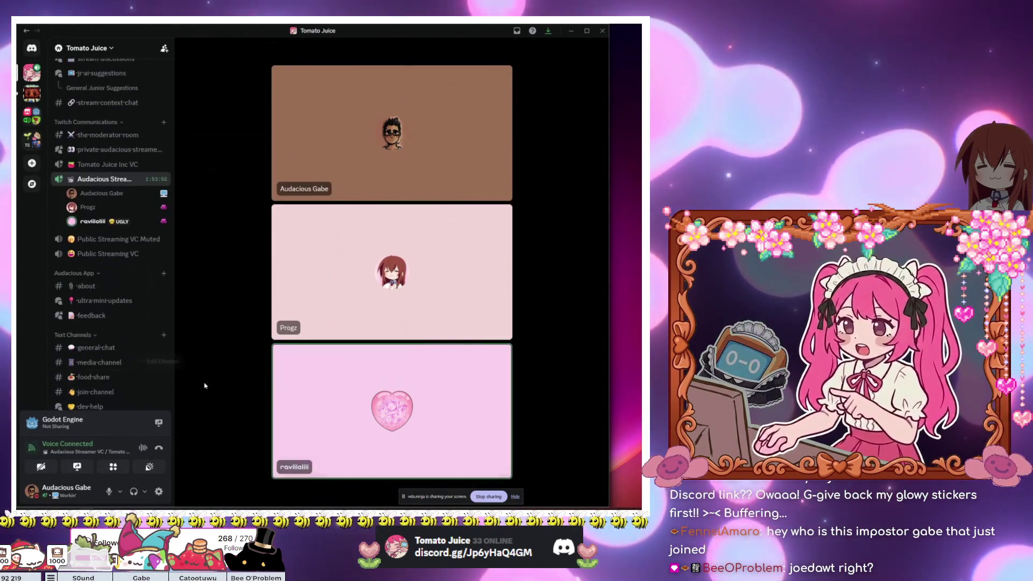
scroll(134, 377, up, 3)
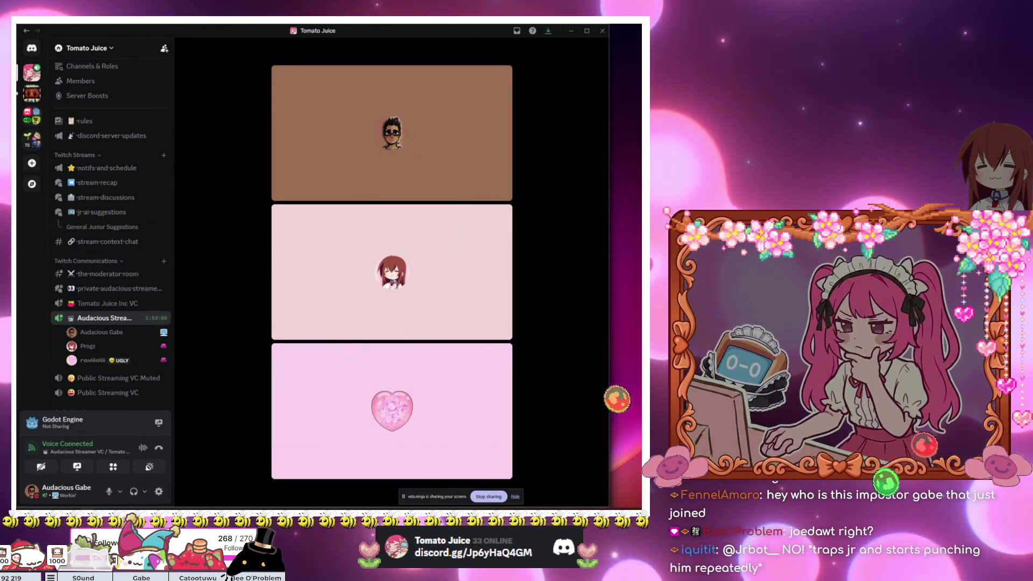
Step: Set the outer MarginContainer's left, top, right and bottom margin constants to 10
key(alt+Tab)
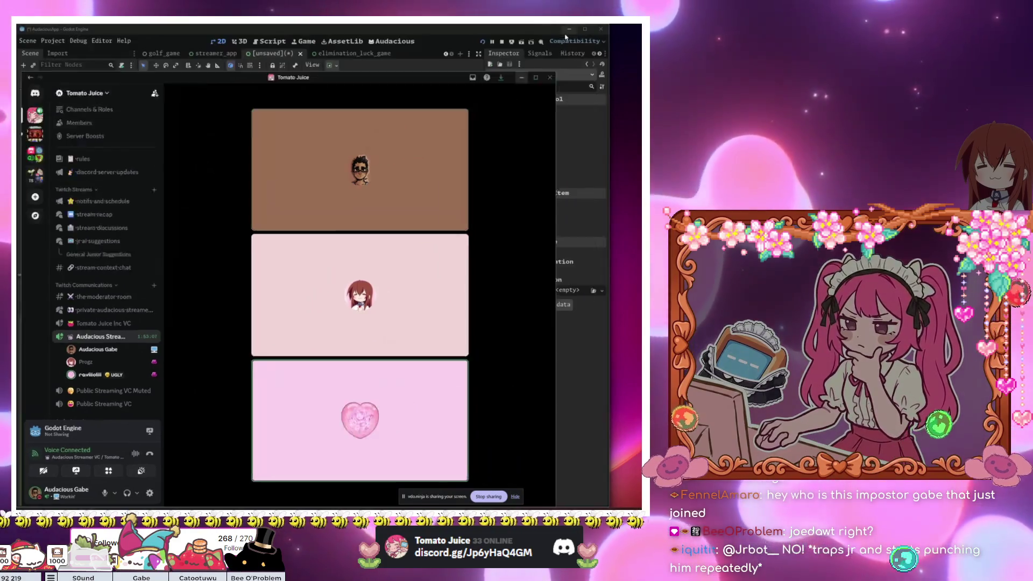
click(61, 114)
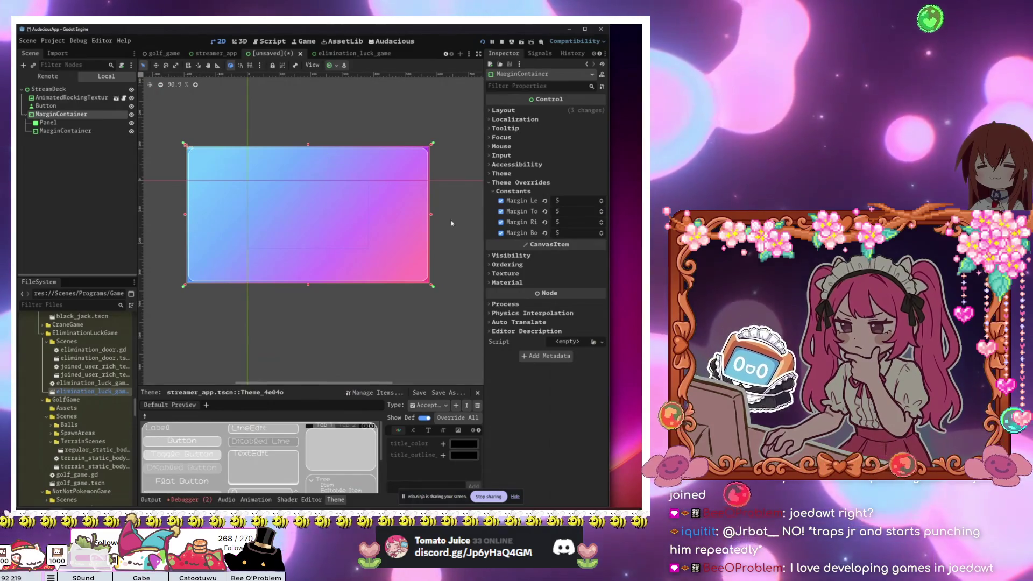
click(581, 200)
text(10)
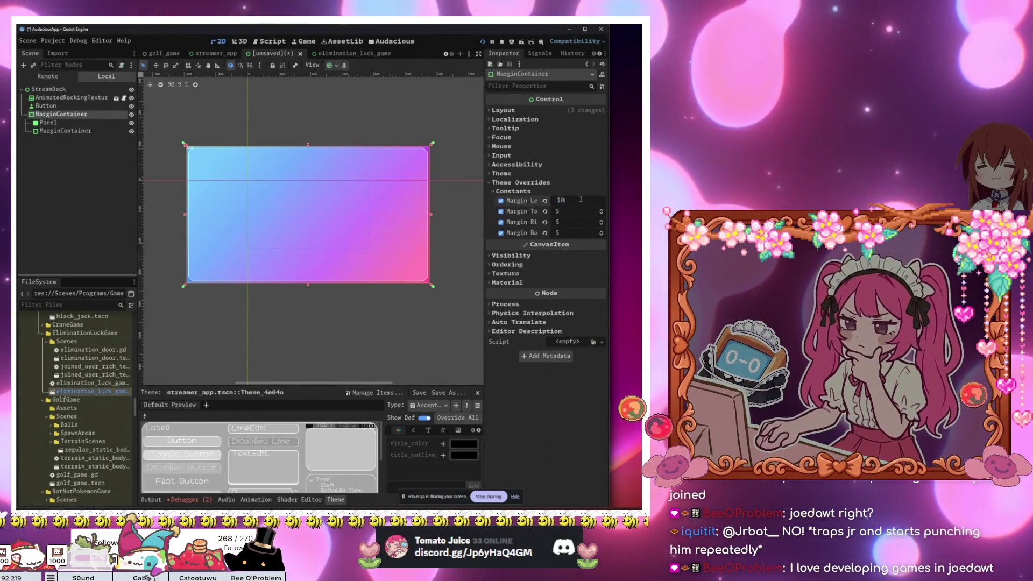
click(568, 213)
text(10)
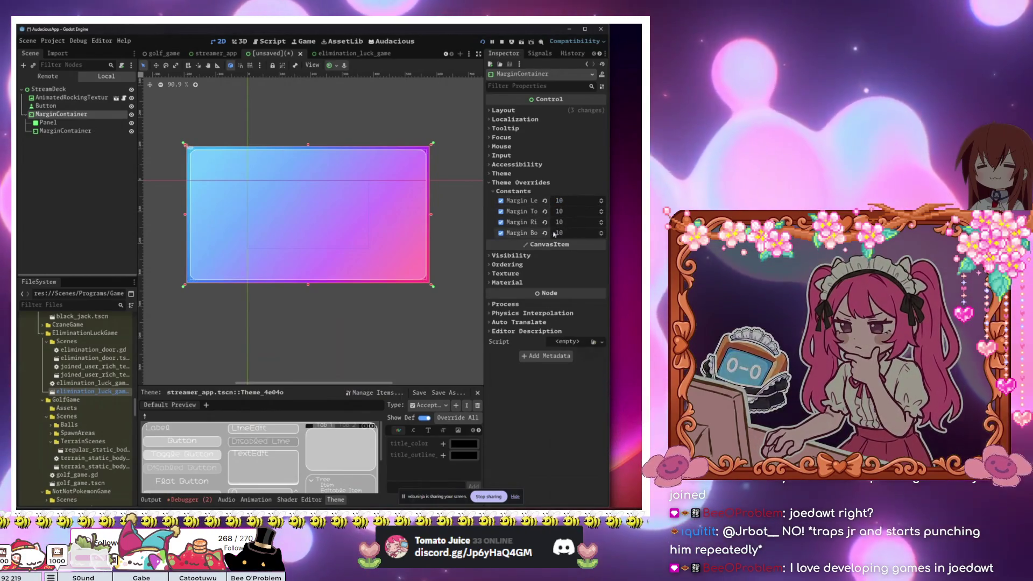
click(402, 330)
click(310, 241)
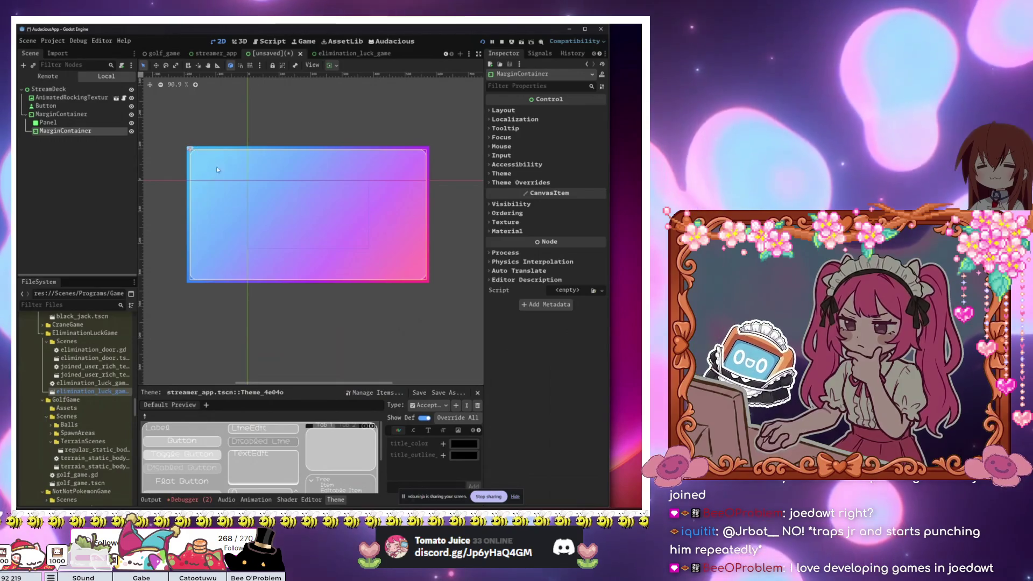
click(91, 124)
click(90, 115)
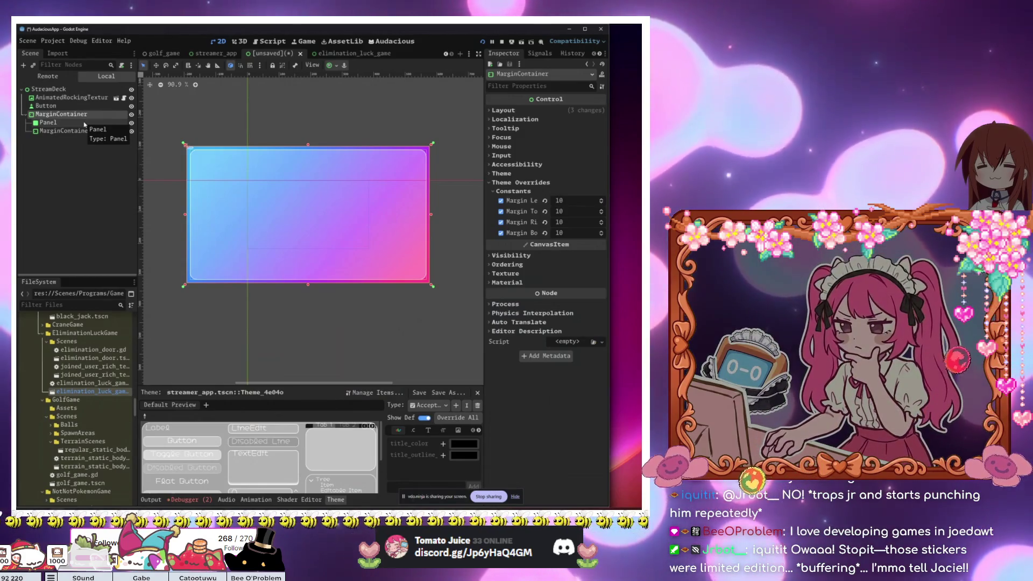
Step: Select the inner MarginContainer and expand Theme Overrides > Constants, showing margins at 0
click(48, 123)
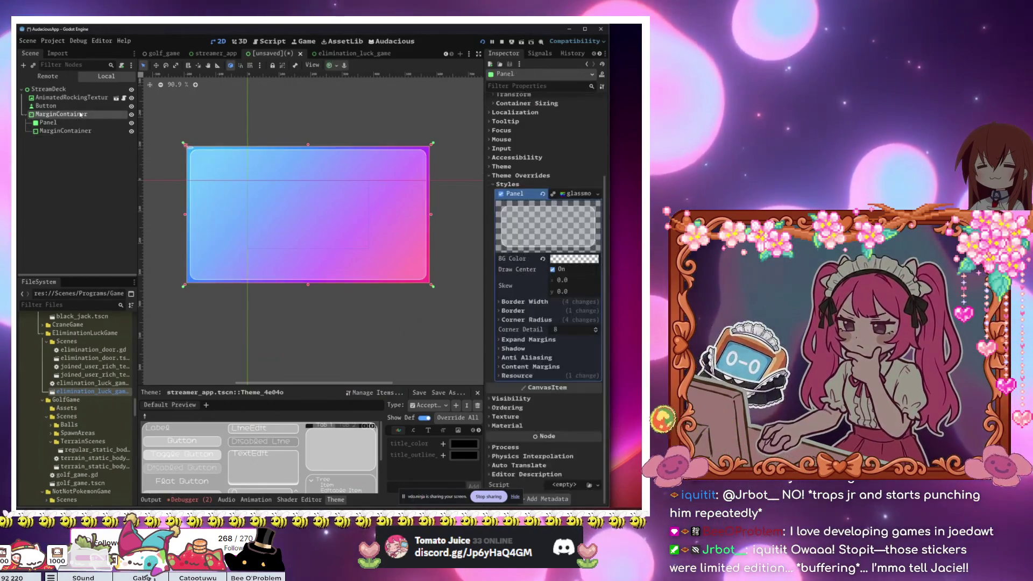
click(61, 114)
click(78, 133)
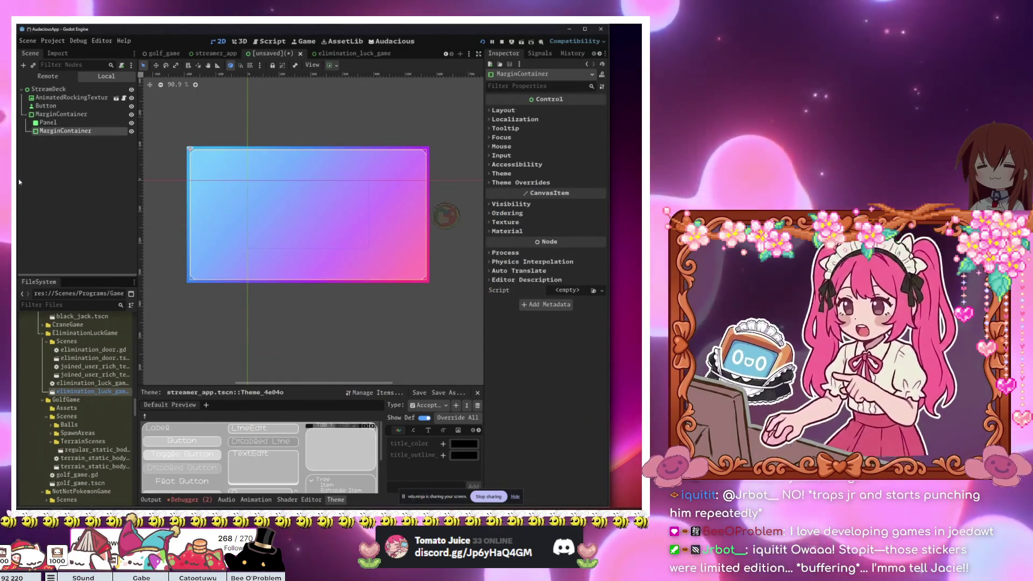
click(58, 122)
key(Up)
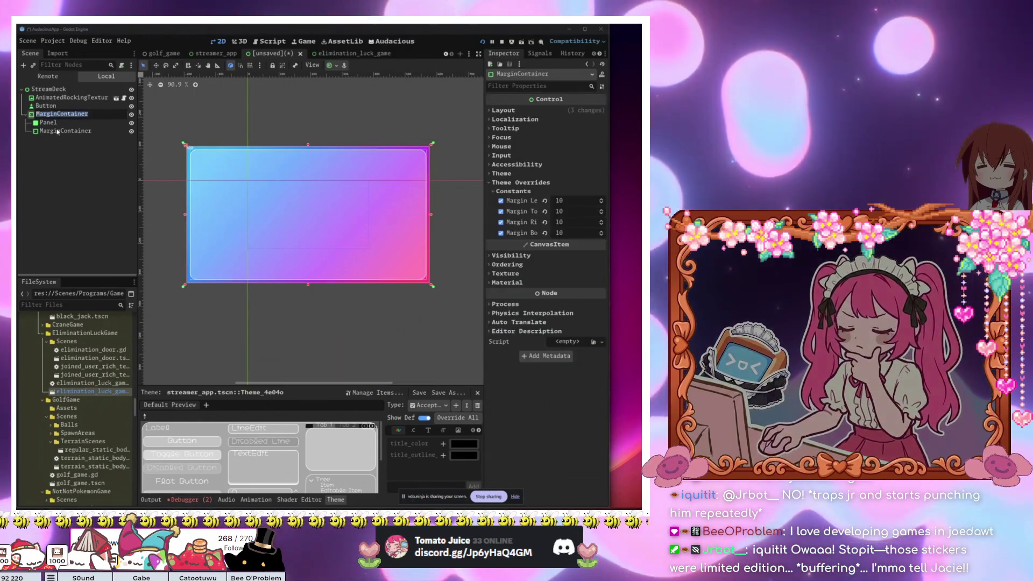
click(57, 132)
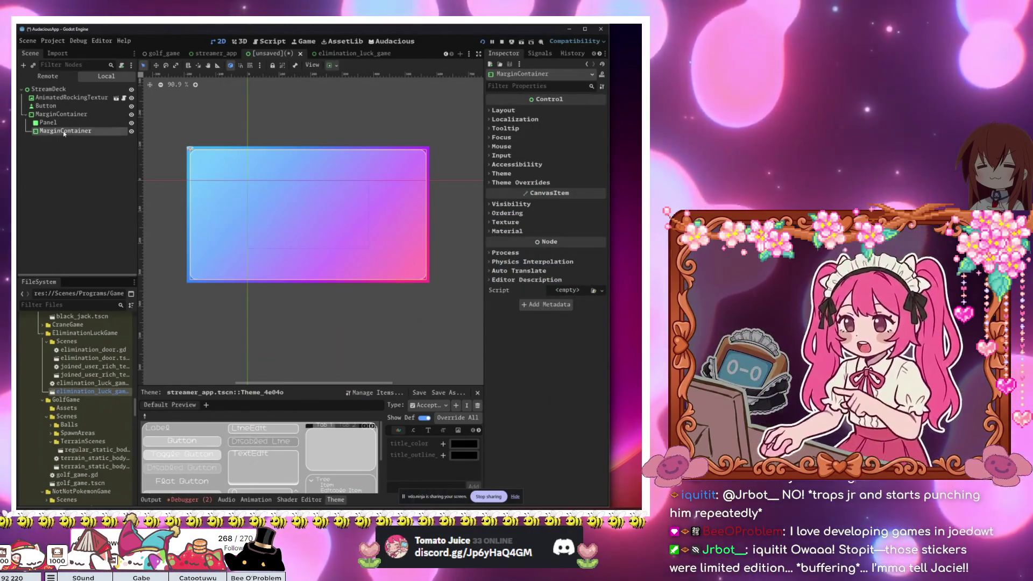
click(519, 182)
click(513, 191)
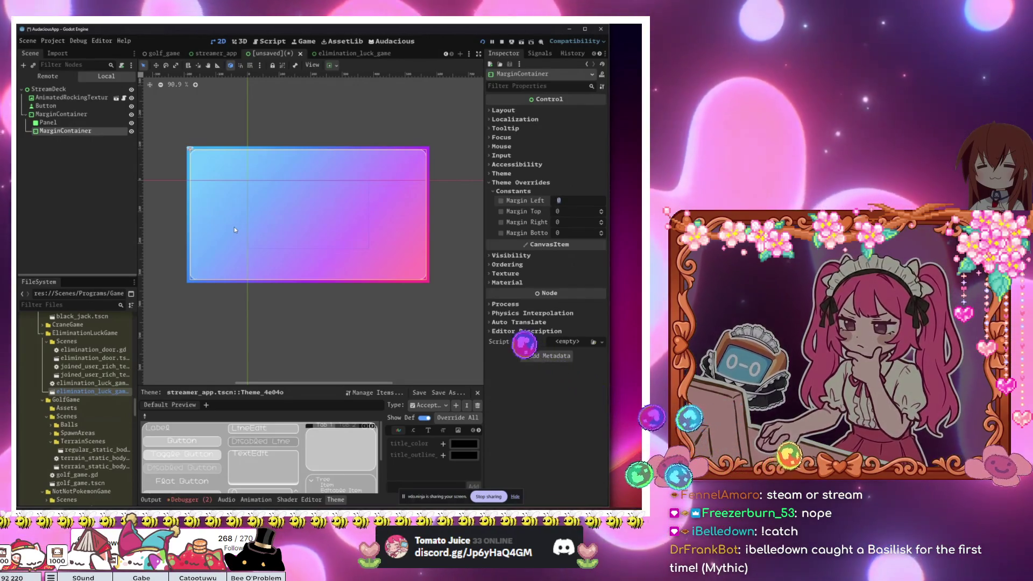
Step: Reparent the Button node into the inner MarginContainer by dragging it in the Scene dock
click(209, 219)
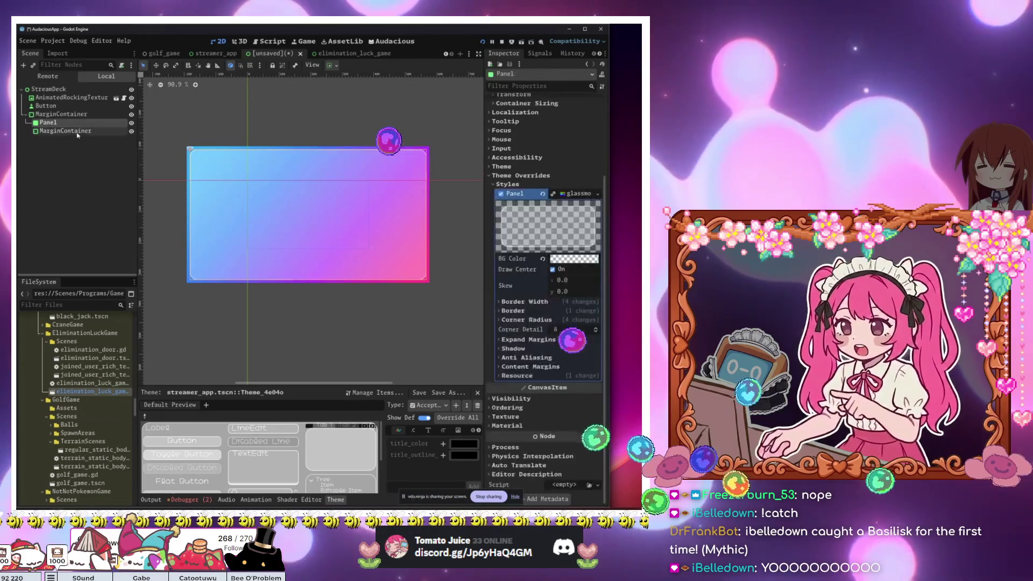
click(73, 107)
drag(73, 106, 80, 131)
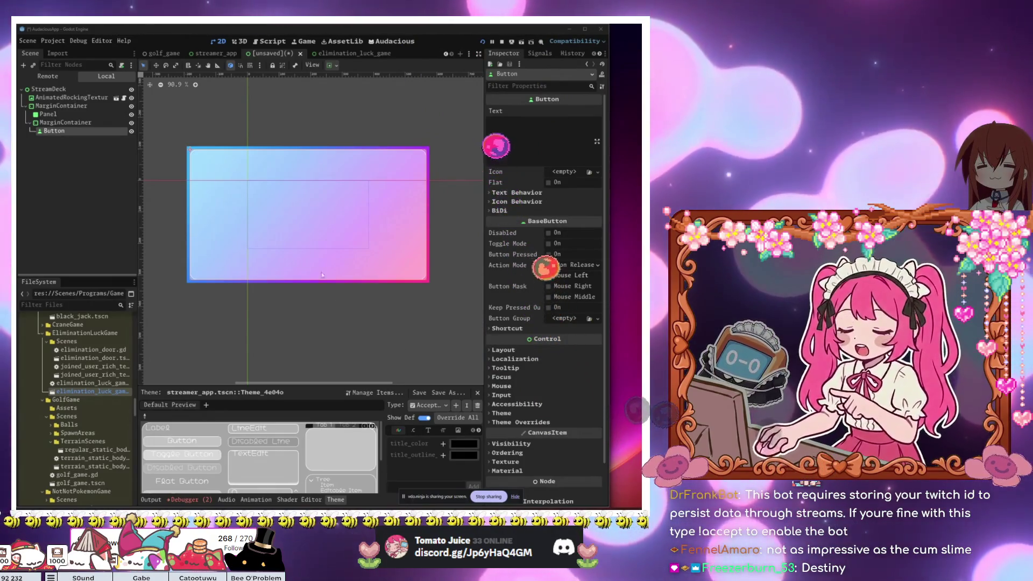
Step: Delete the Button node from the StreamDeck scene and confirm the deletion
click(60, 106)
click(54, 114)
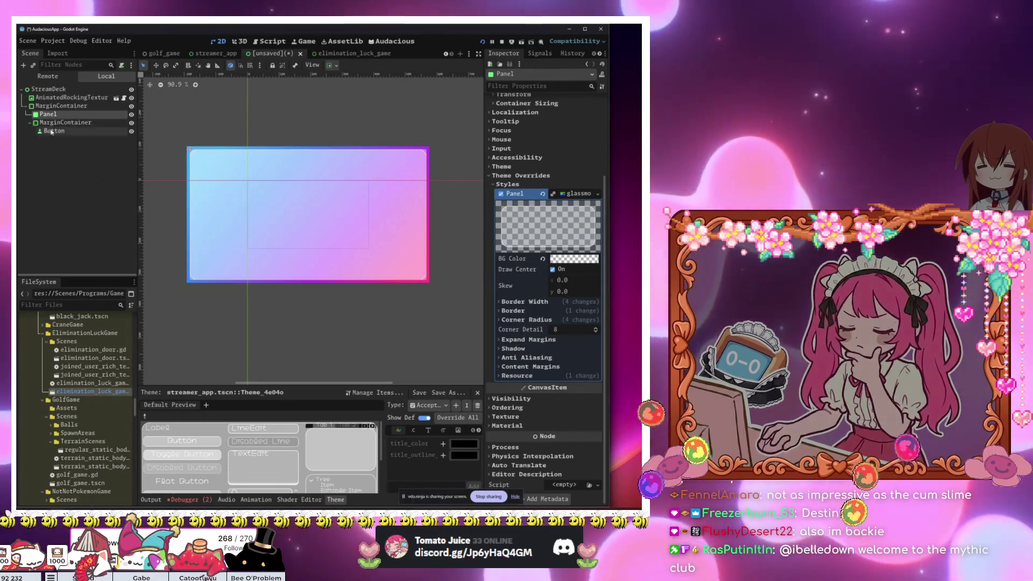
click(54, 131)
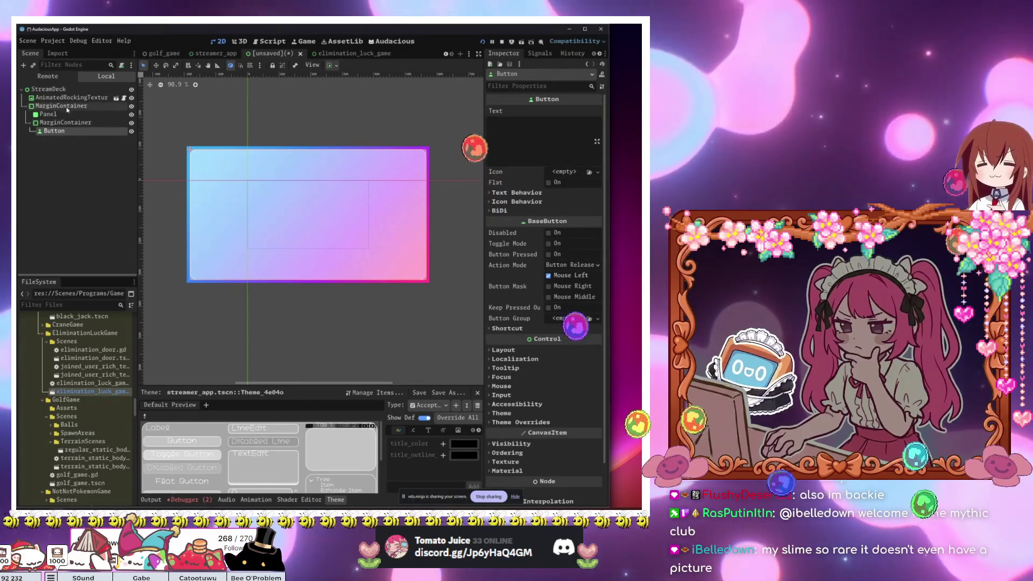
click(69, 90)
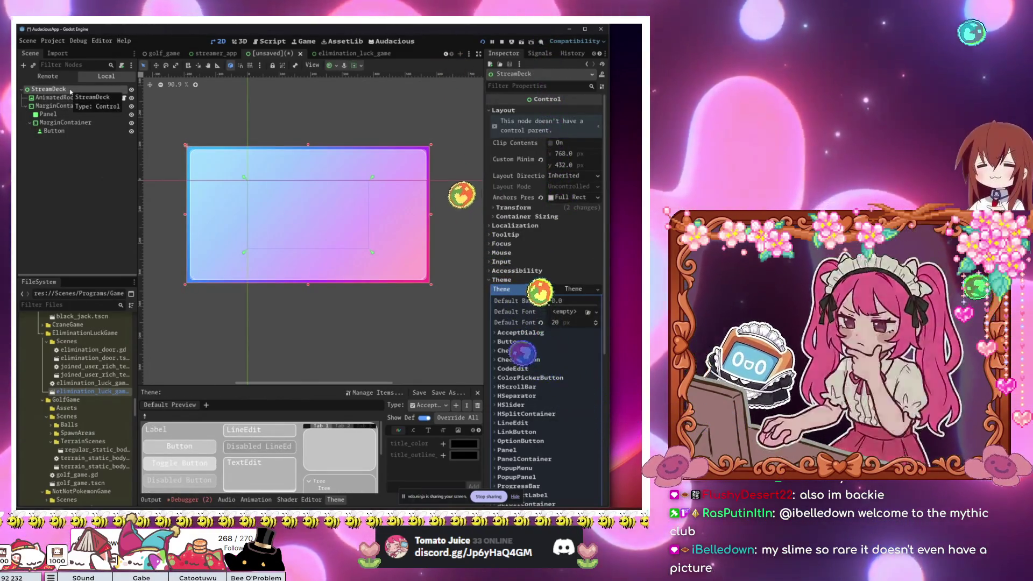
click(68, 123)
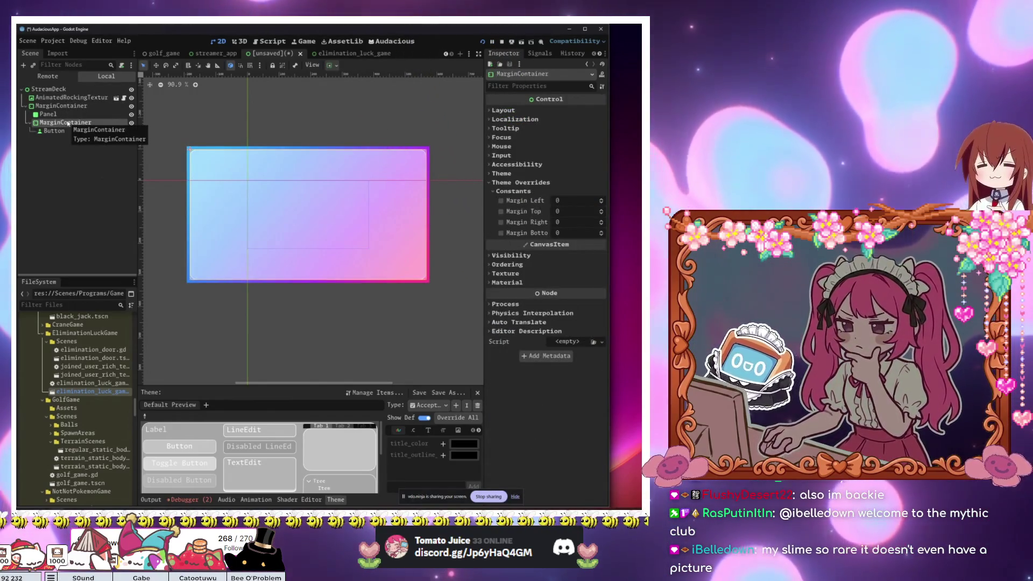
click(56, 132)
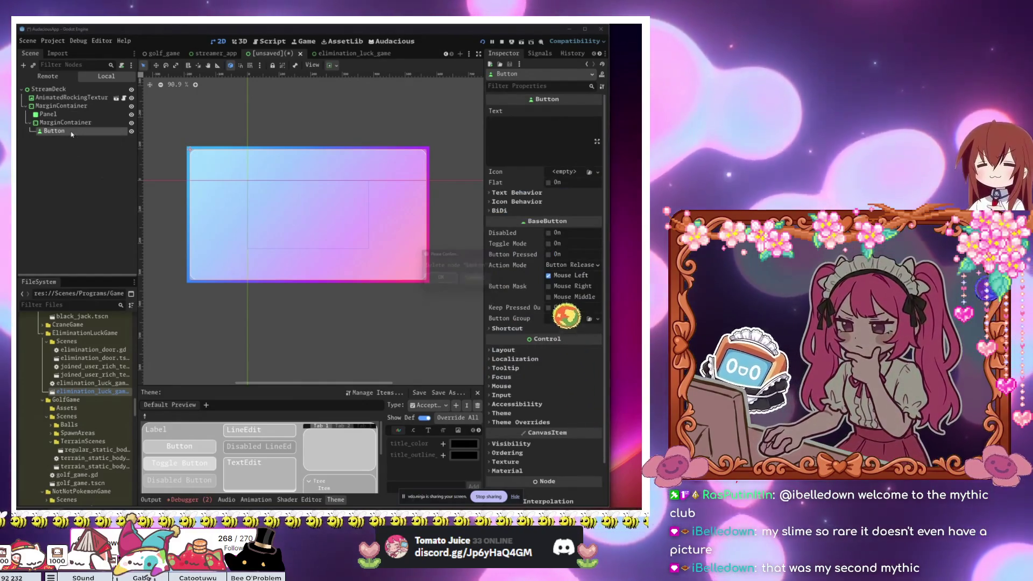
key(Delete)
click(441, 280)
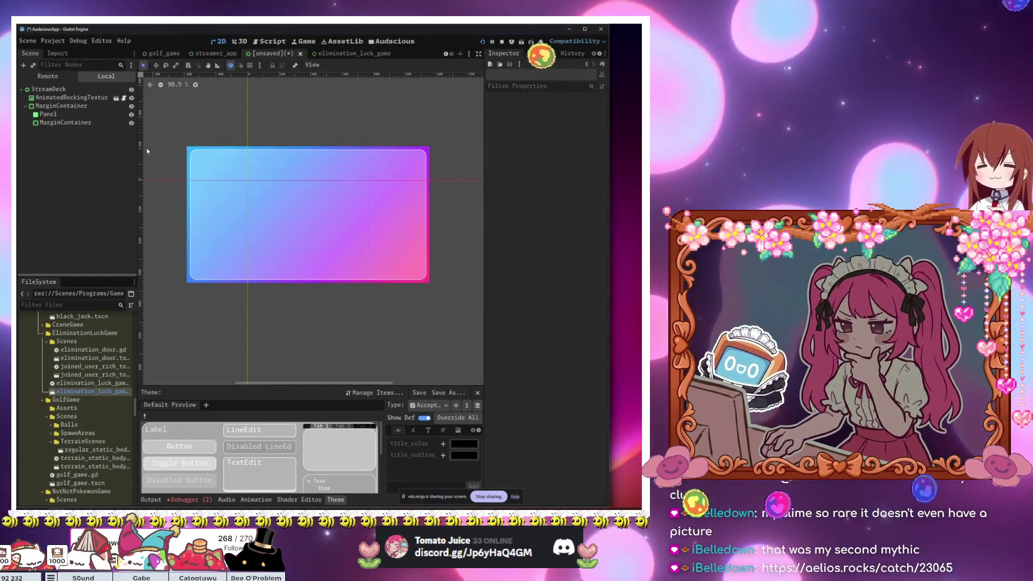
click(55, 122)
click(48, 114)
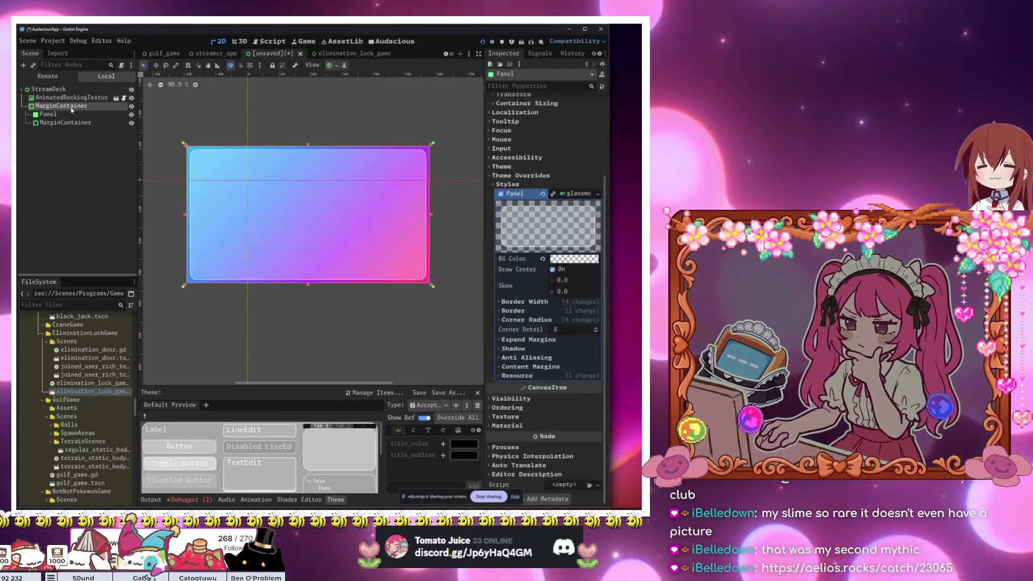
click(70, 106)
click(76, 98)
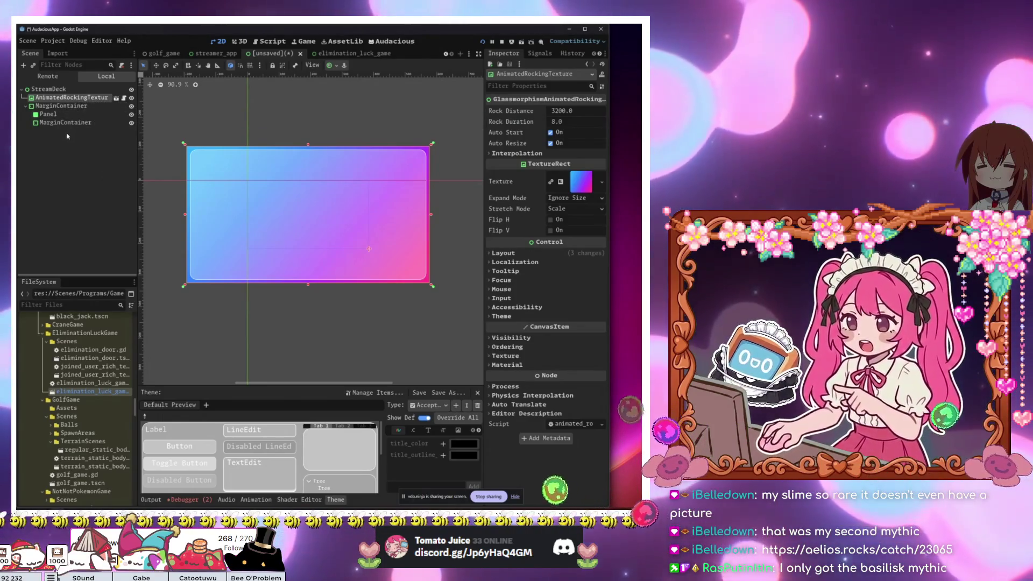
click(70, 123)
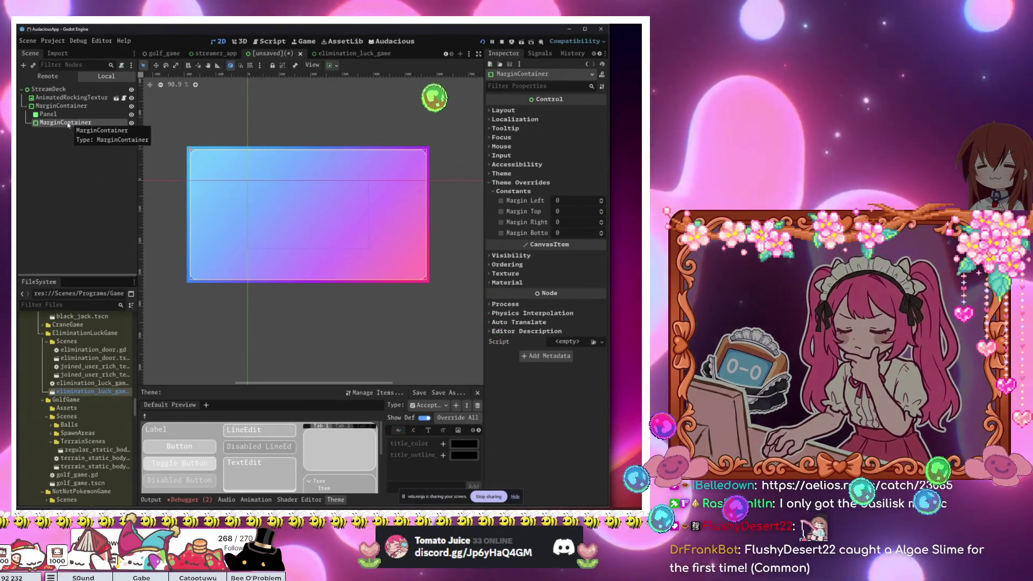
click(59, 114)
click(63, 107)
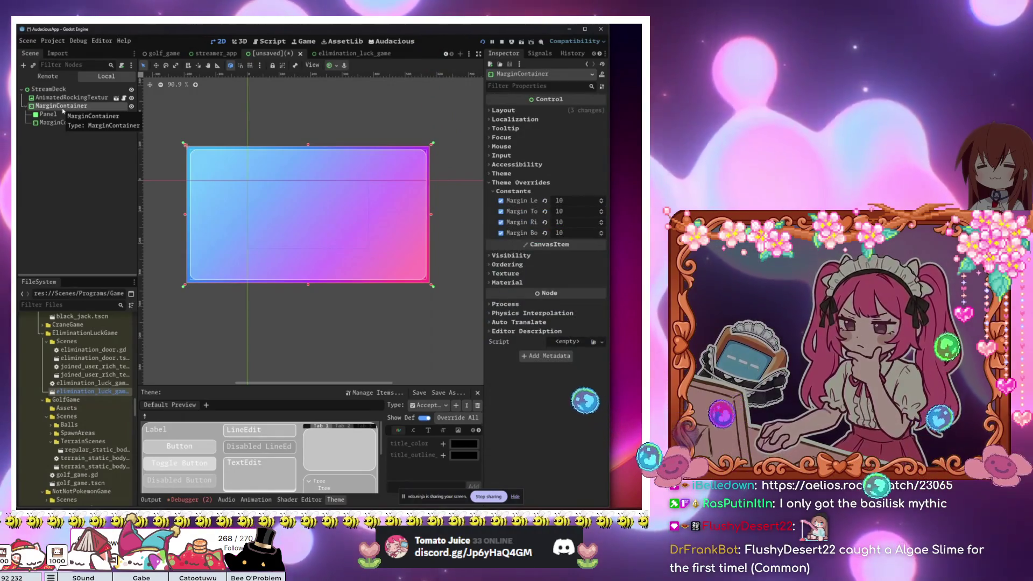
click(56, 115)
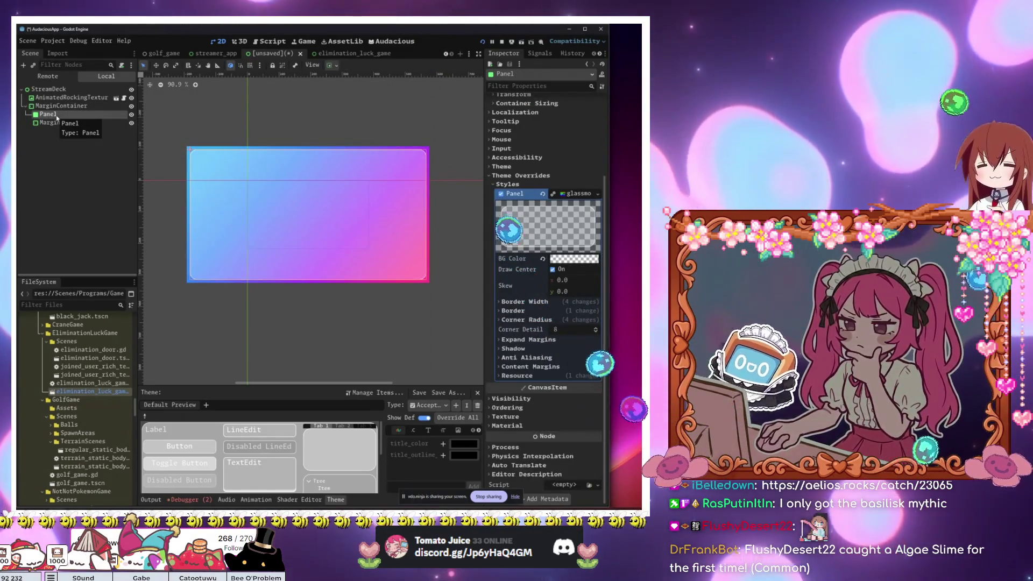
click(62, 107)
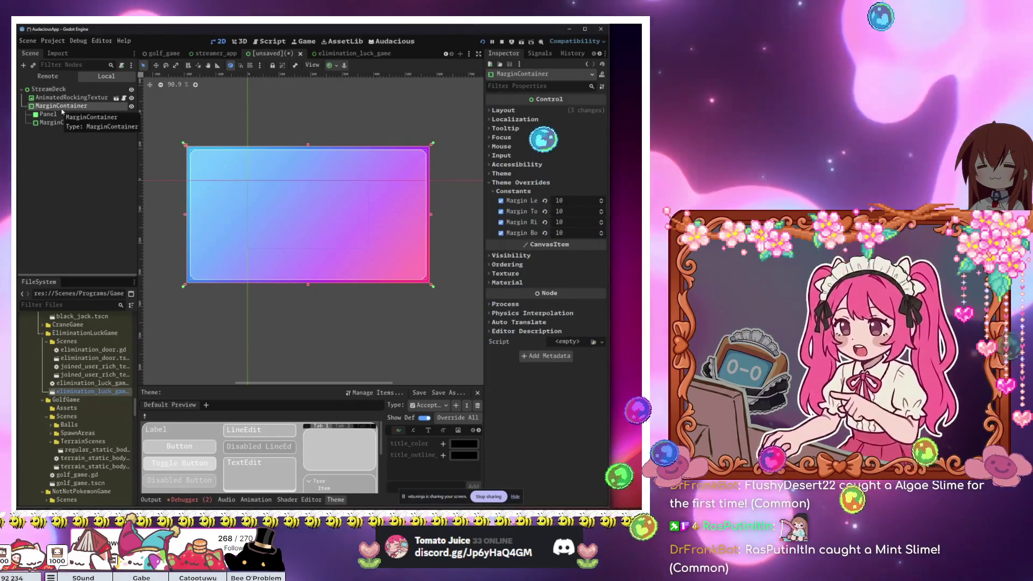
click(65, 98)
click(66, 90)
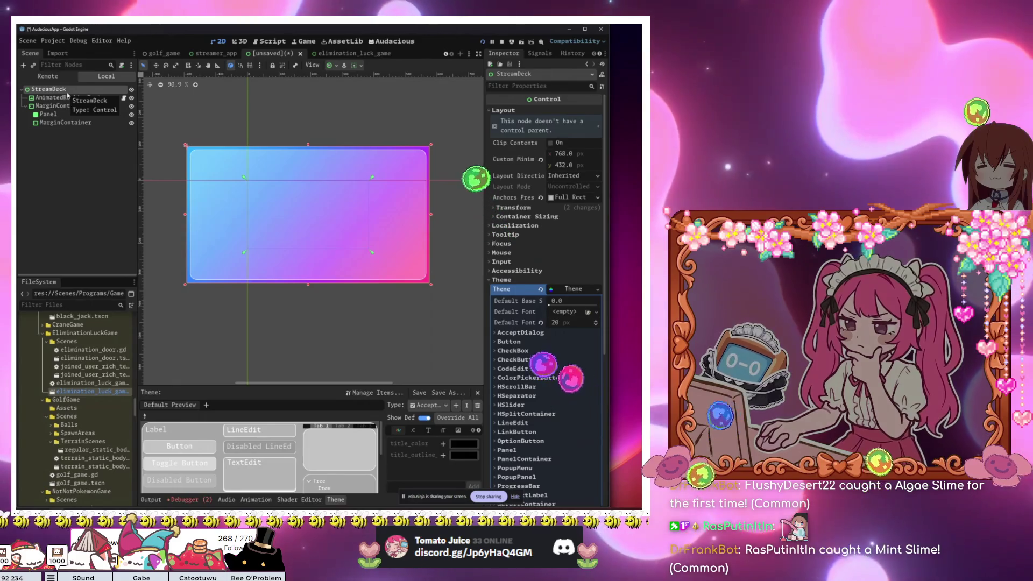
Step: Add an HBoxContainer node by searching 'hbox' in the Create Node dialog
key(ctrl+a)
text(hbox)
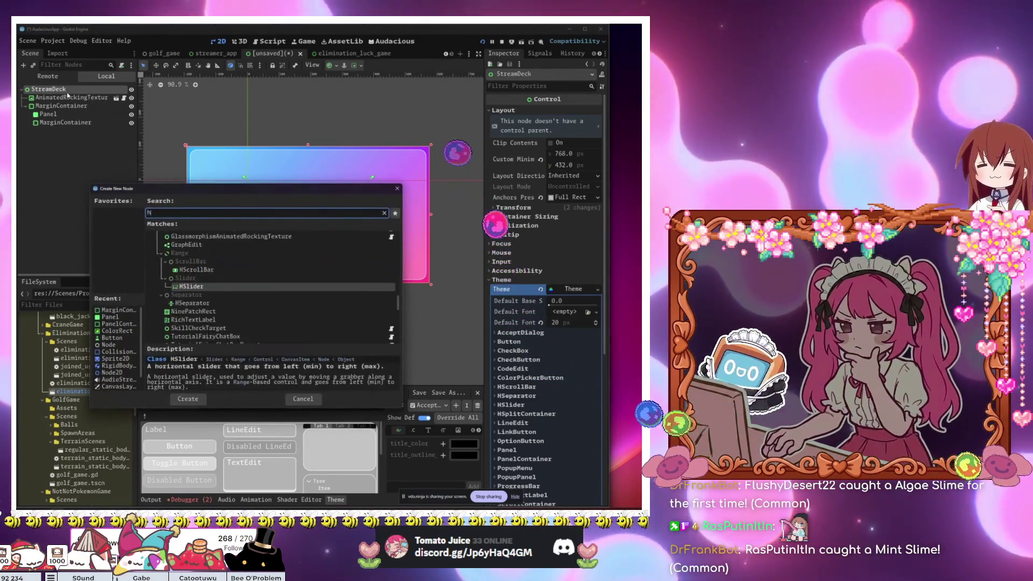
key(Return)
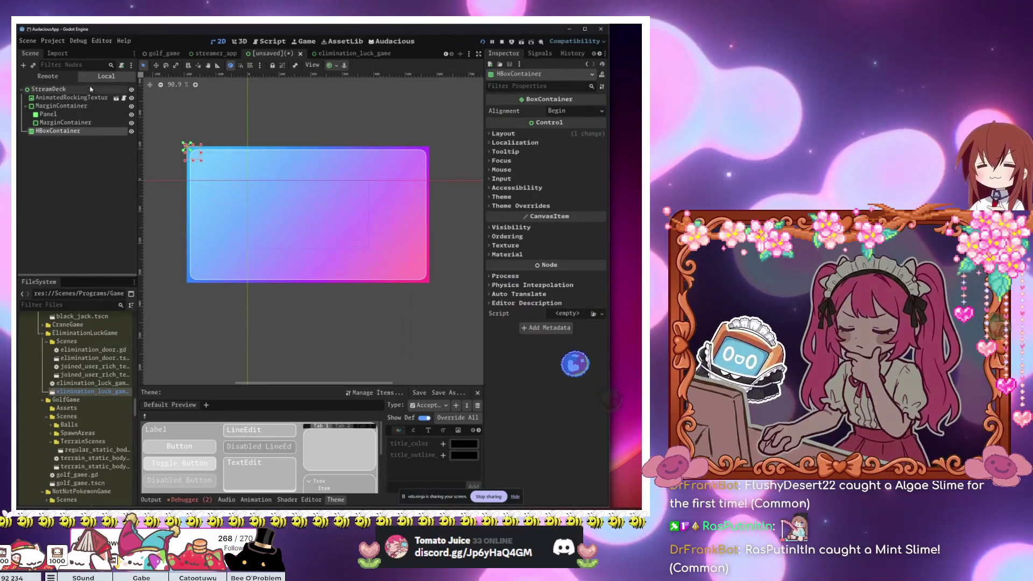
Step: Enable the inner MarginContainer's left, top and right margin overrides at 0
click(64, 123)
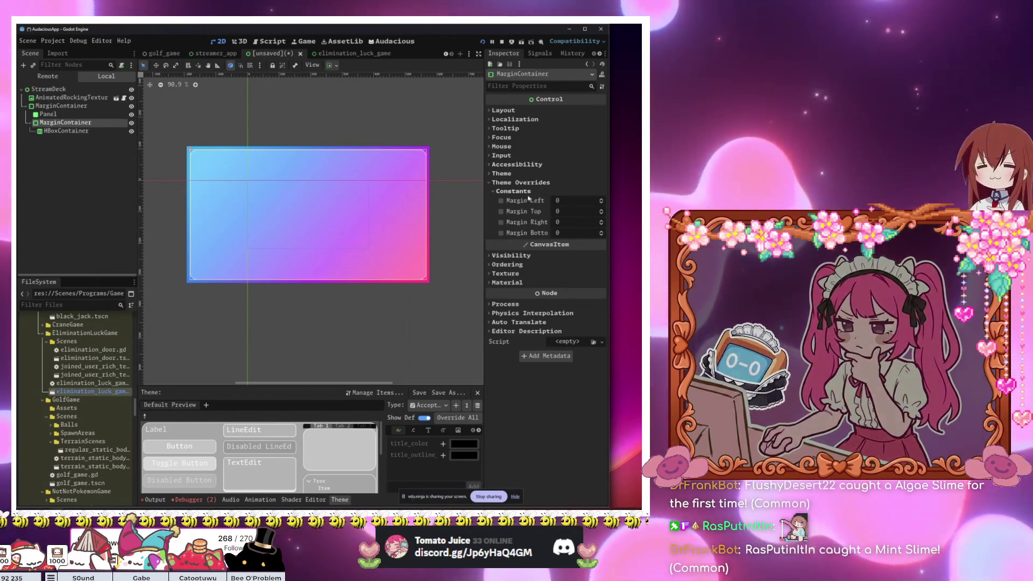
click(500, 201)
click(501, 211)
click(501, 222)
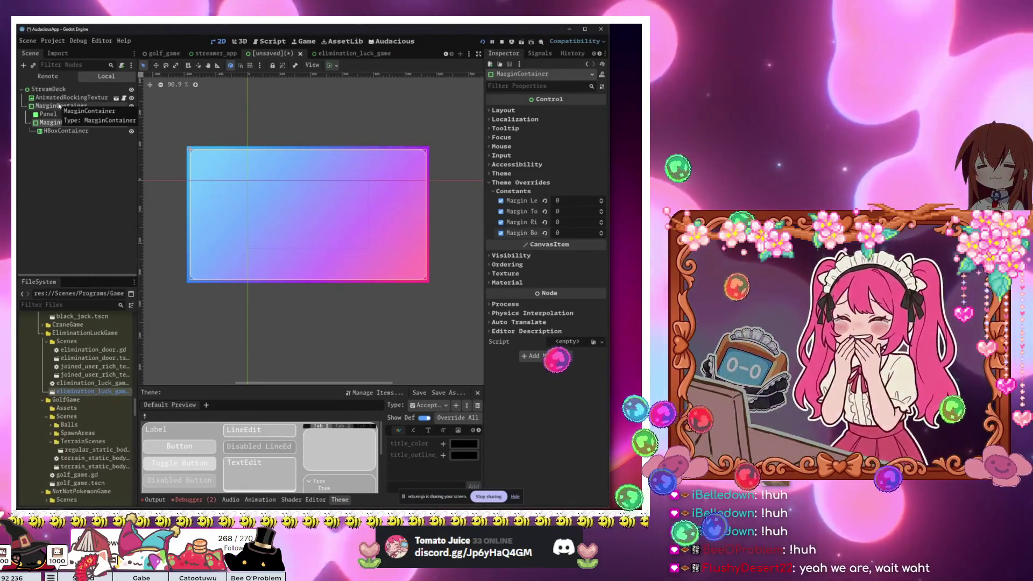
click(59, 106)
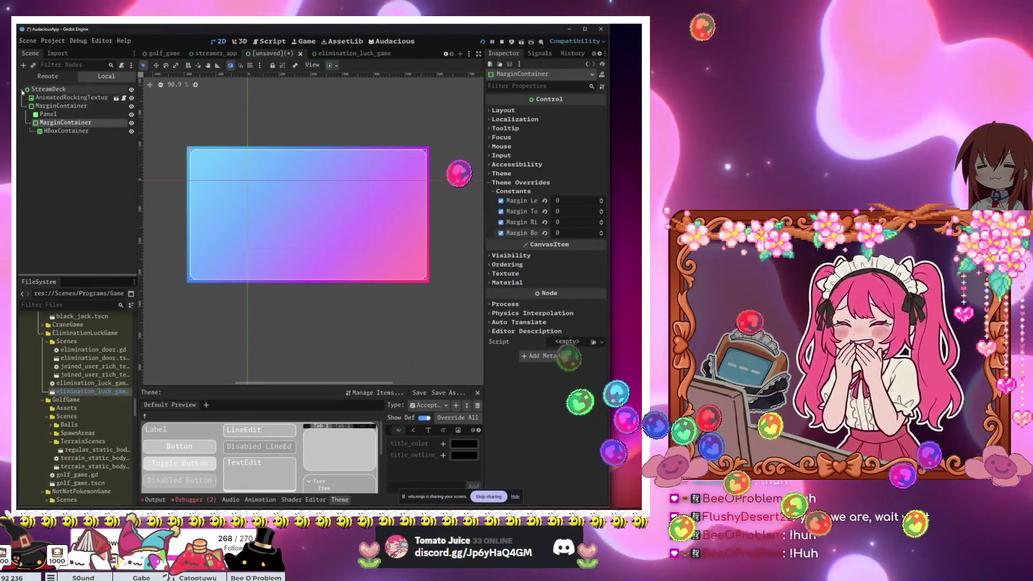
Step: Add an HBoxContainer under the outer MarginContainer and move Panel and the inner MarginContainer into it
click(51, 90)
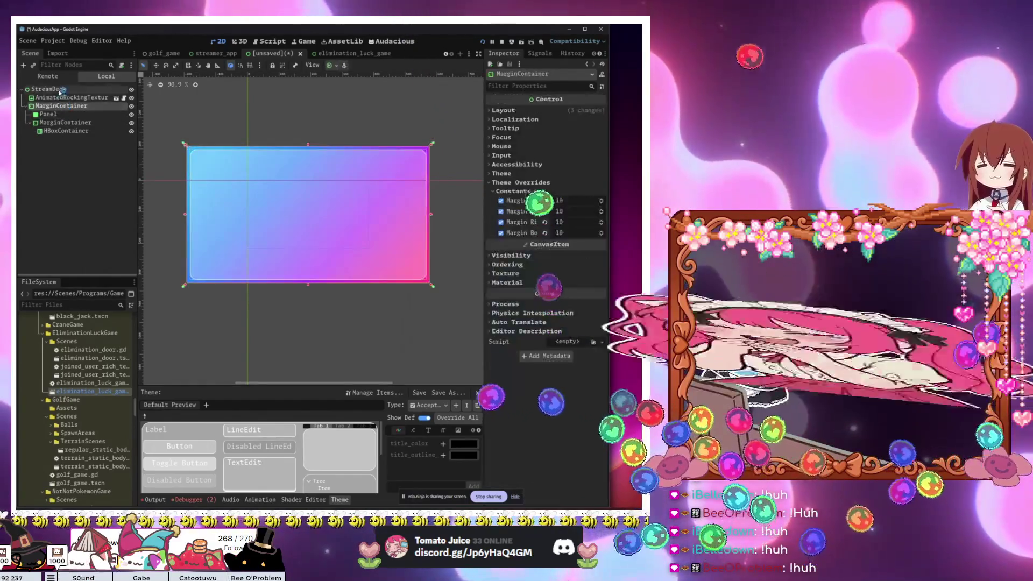
click(64, 107)
key(ctrl+a)
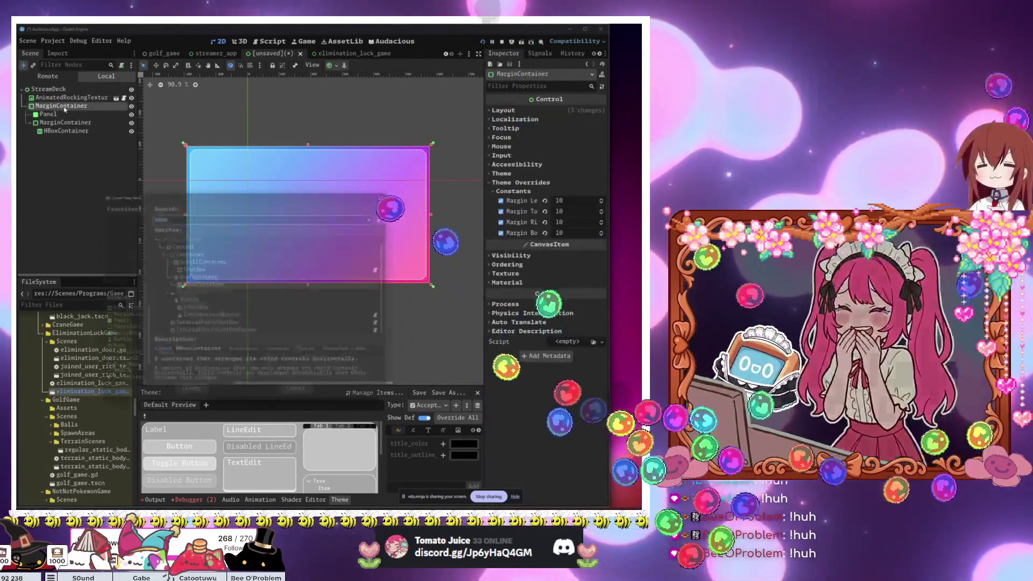
text(hbox)
key(Return)
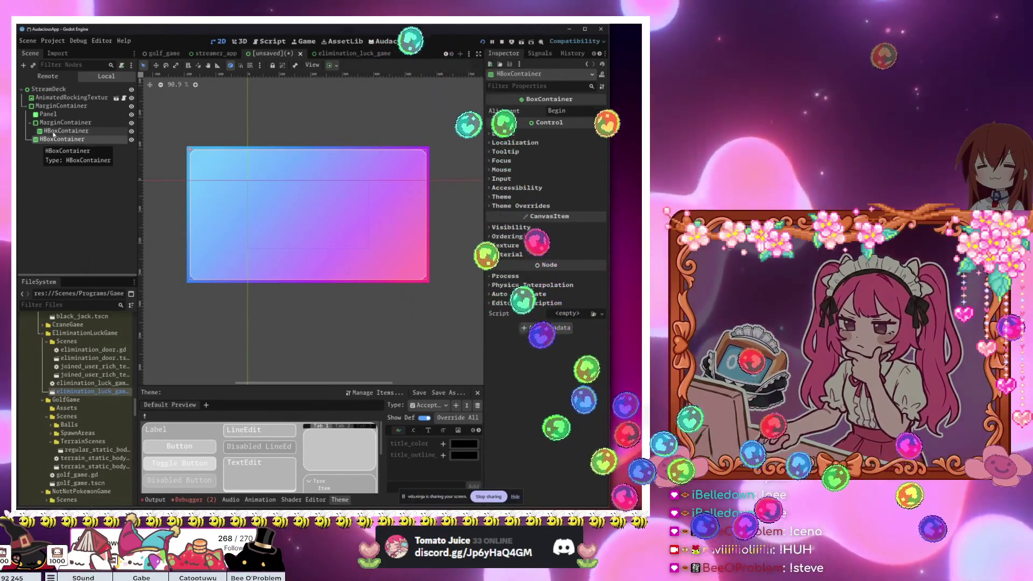
mouse_move(54, 135)
mouse_down()
mouse_move(51, 122)
mouse_move(55, 130)
mouse_up()
ctrl+click(50, 122)
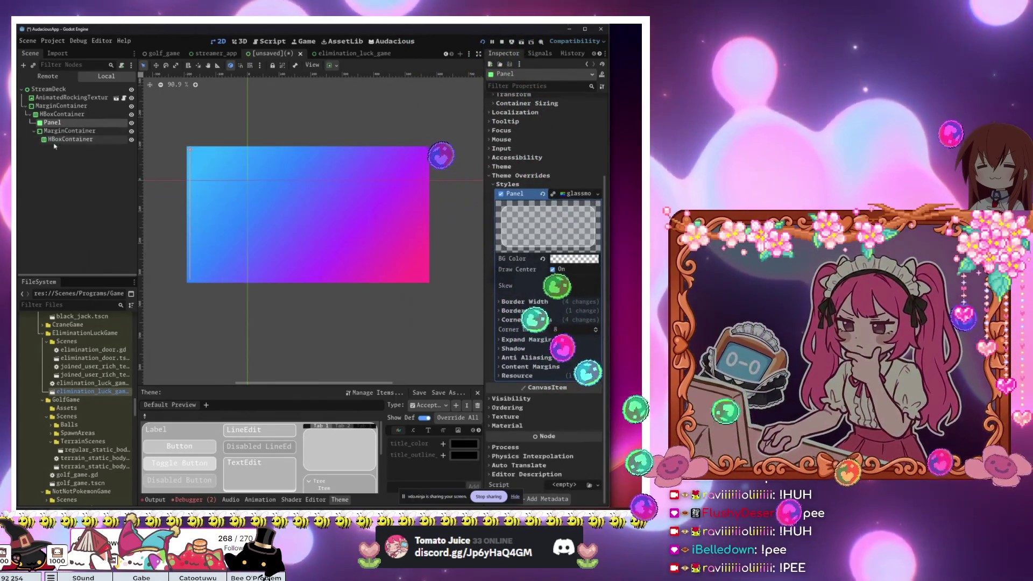
Step: Add a MarginContainer inside the HBoxContainer and nest the Panel and inner MarginContainer under it
click(58, 130)
click(51, 115)
key(ctrl+a)
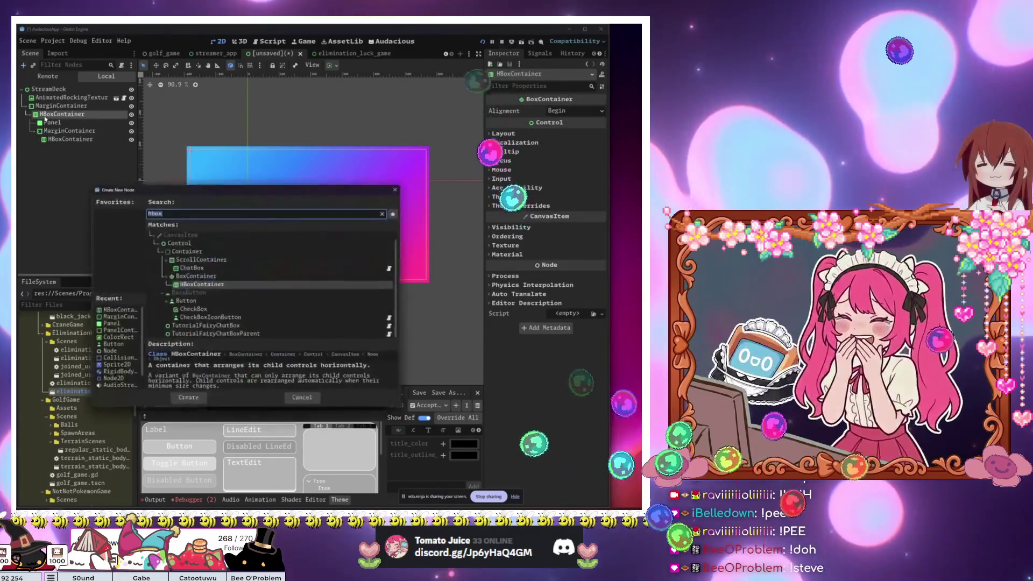
text(margin)
key(Return)
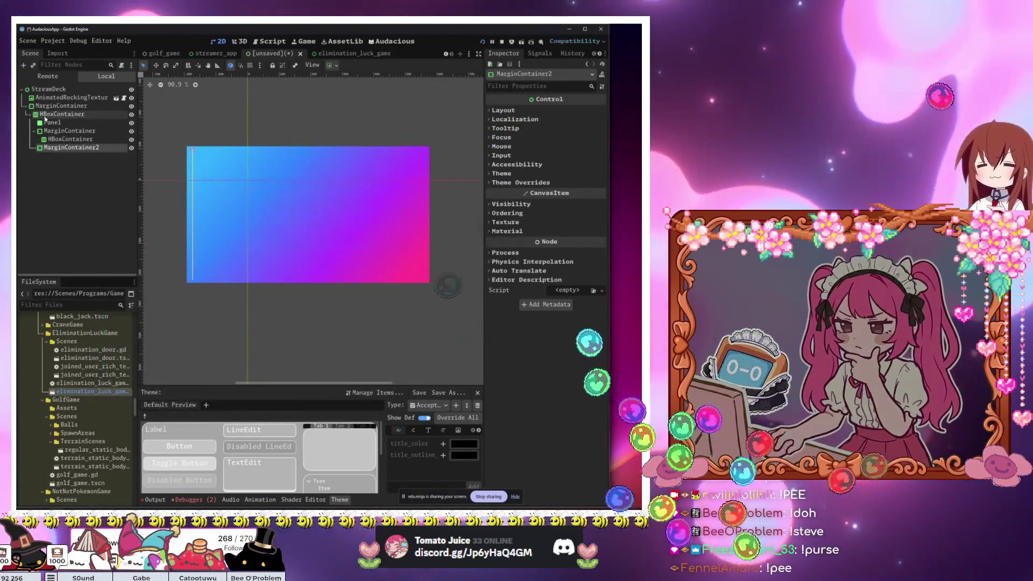
mouse_move(55, 148)
mouse_down()
mouse_move(57, 119)
mouse_move(64, 124)
mouse_up()
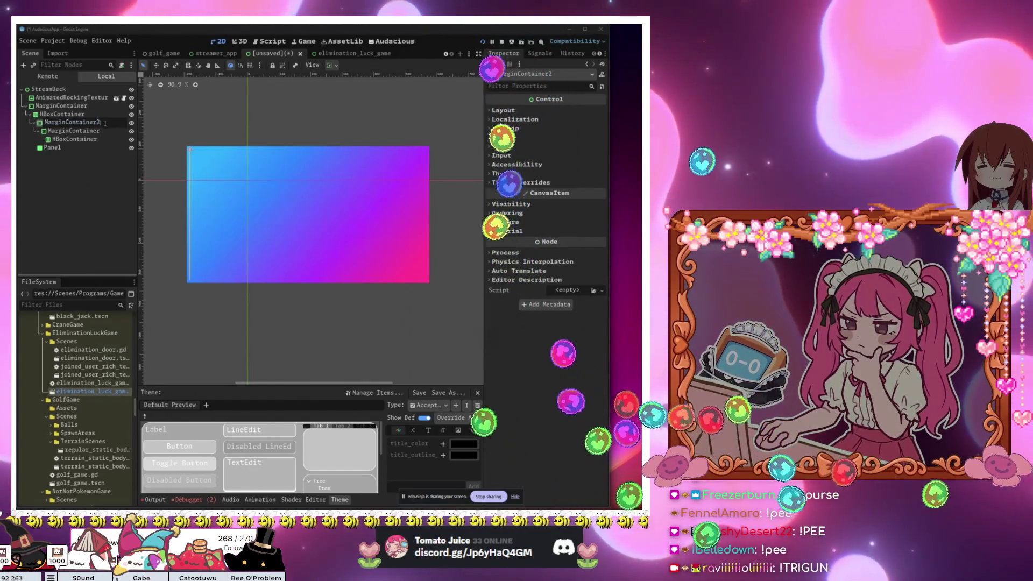
Step: Duplicate that MarginContainer column with all its children to create MarginContainer2
click(55, 147)
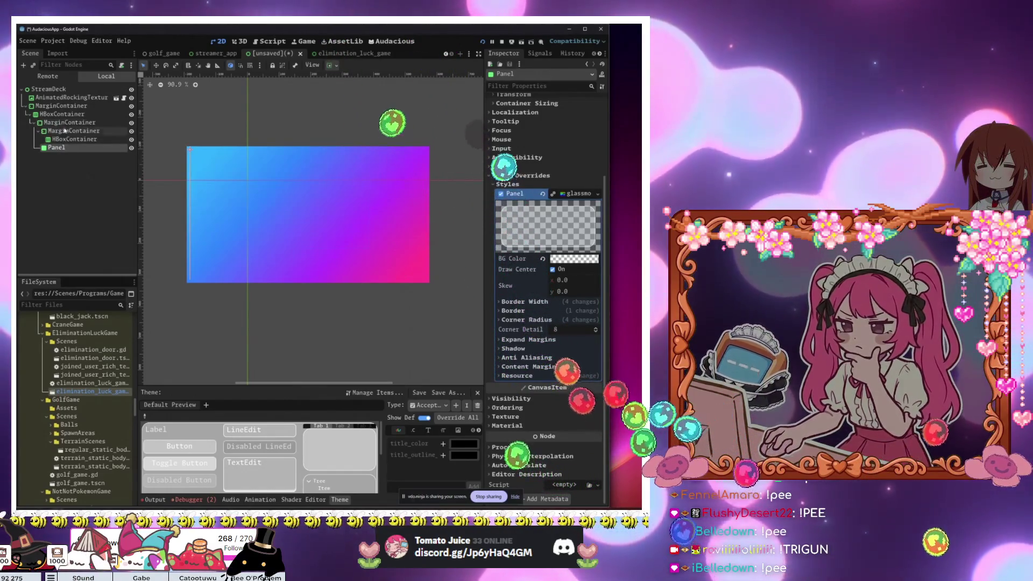
click(66, 123)
key(ctrl+d)
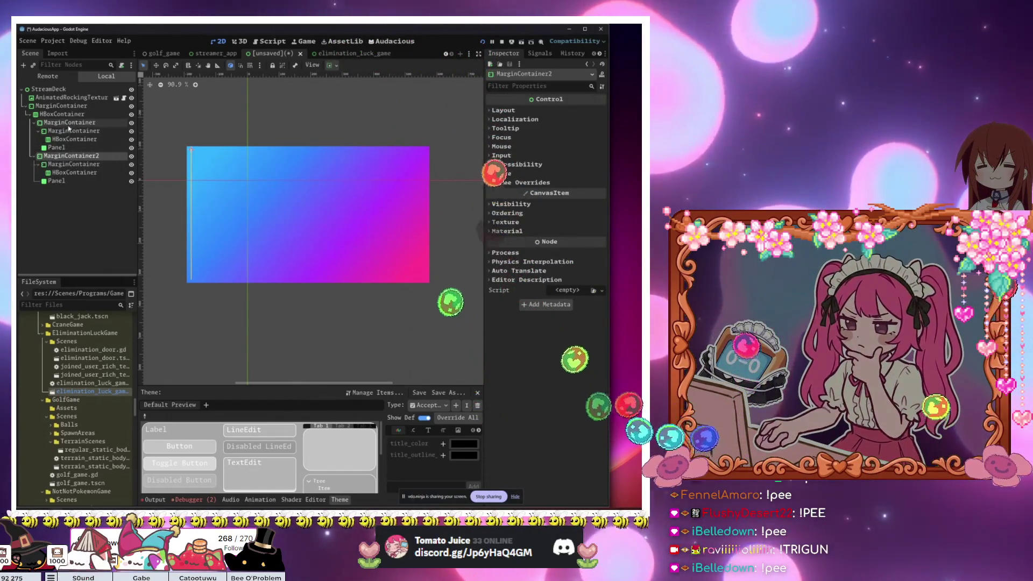
click(332, 65)
click(392, 104)
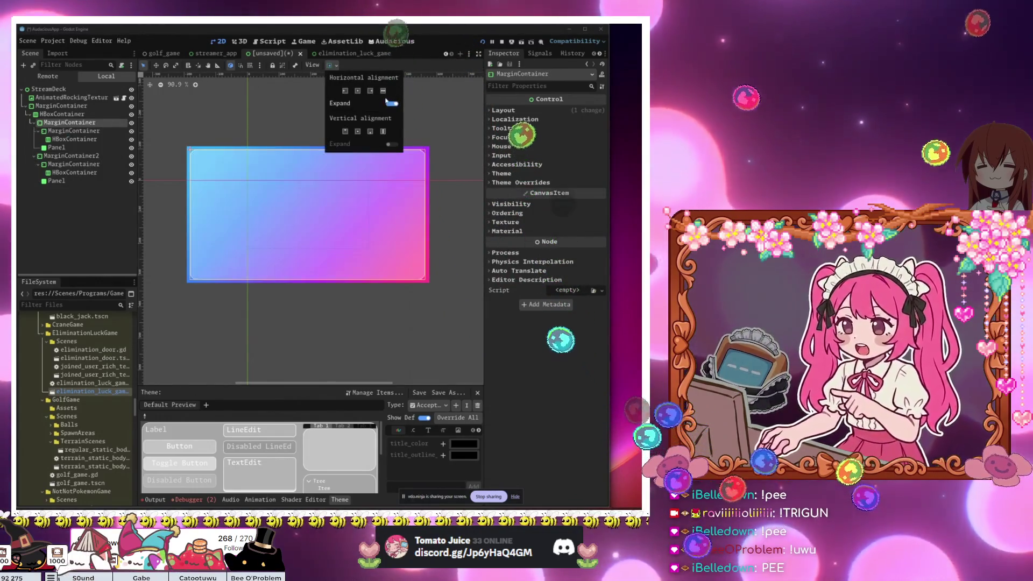
click(72, 155)
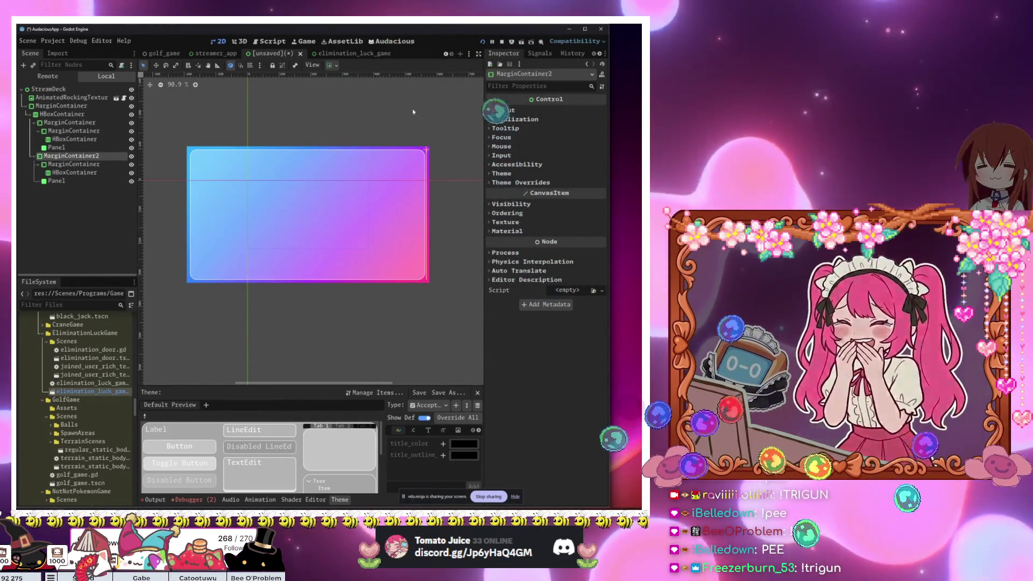
click(503, 110)
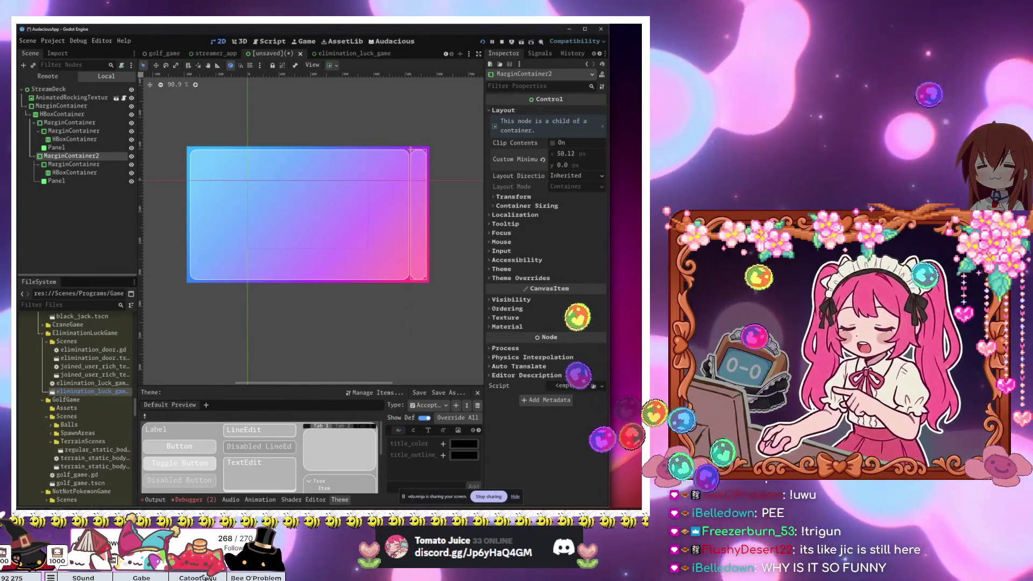
click(363, 340)
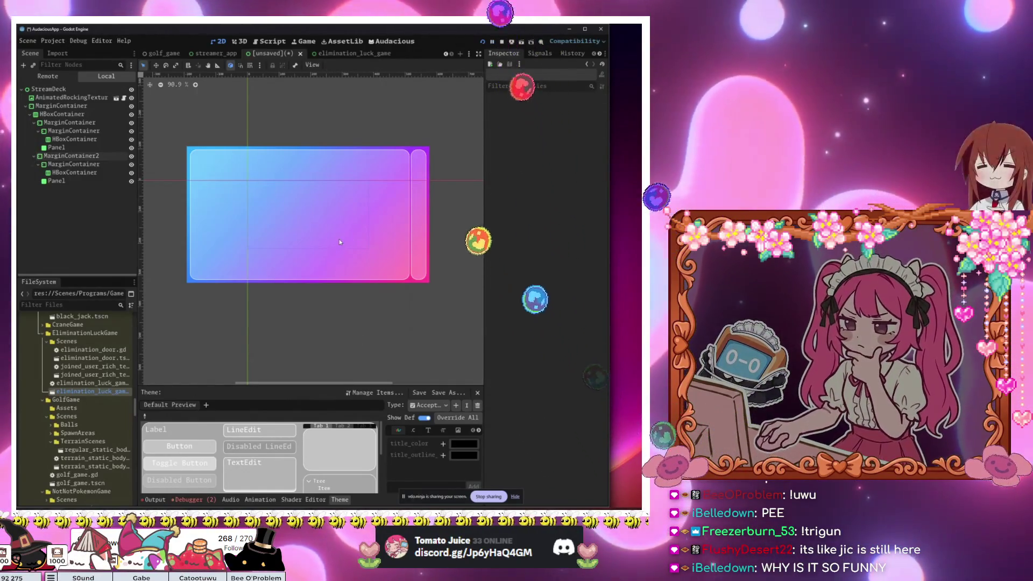
click(80, 156)
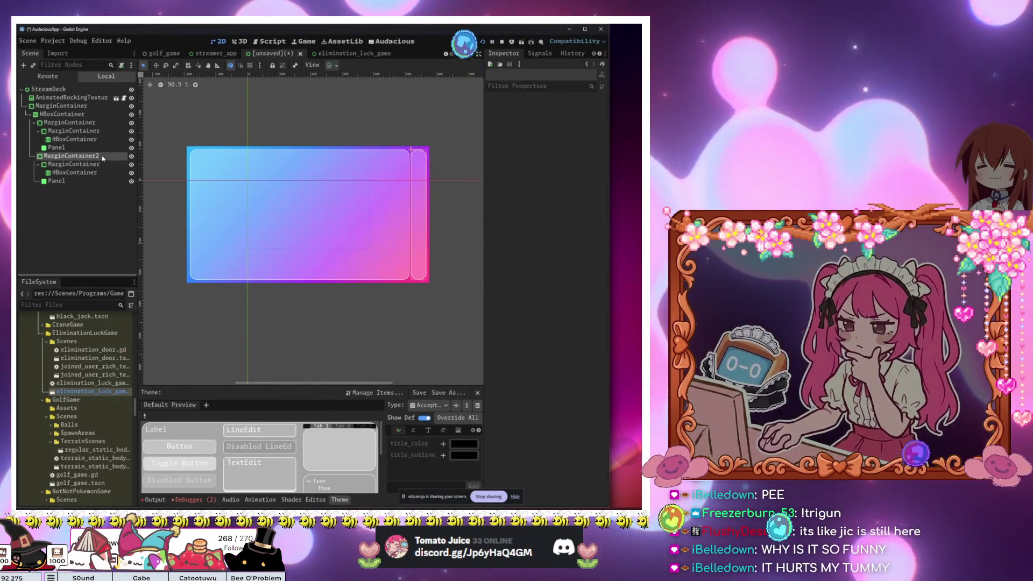
click(89, 172)
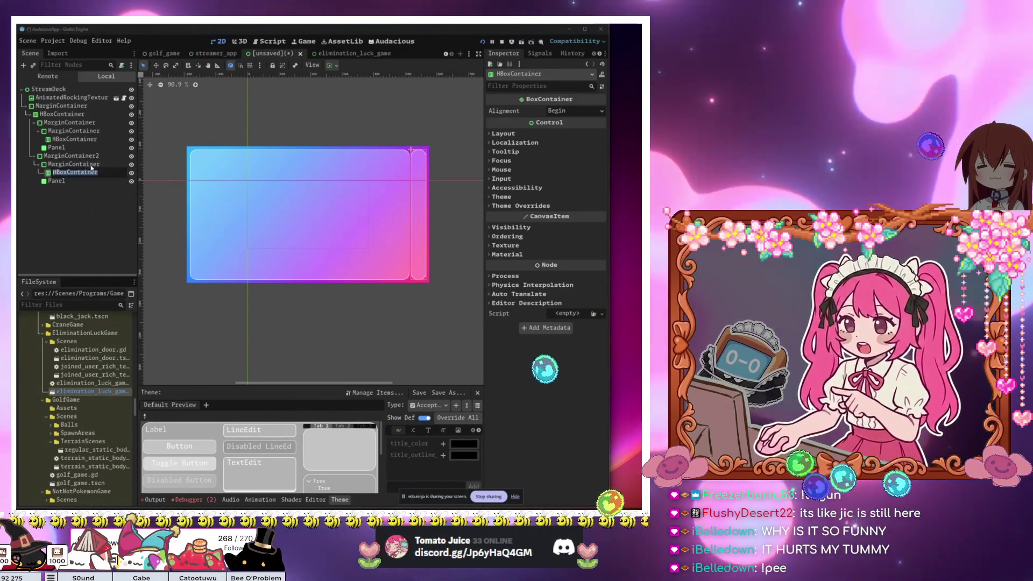
click(91, 173)
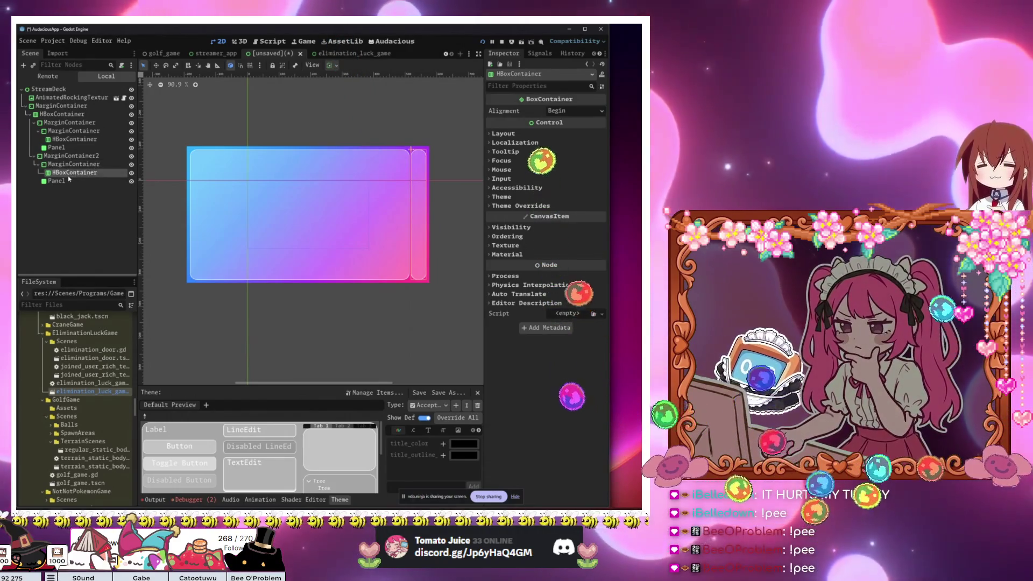
Step: Delete the side column's HBoxContainer and add a VBoxContainer under the inner MarginContainer
key(Delete)
key(Return)
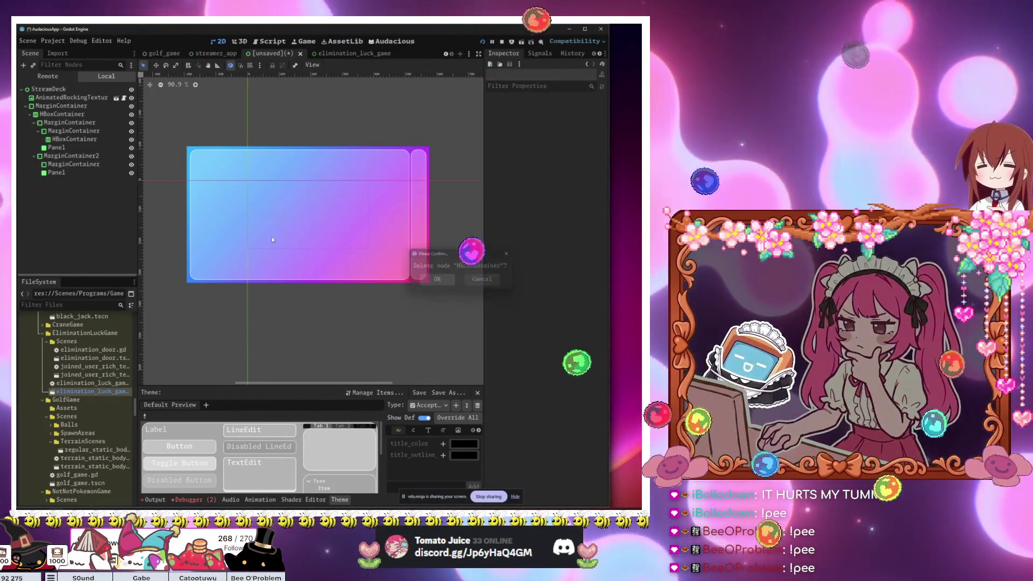
click(97, 166)
key(ctrl+a)
text(vbox)
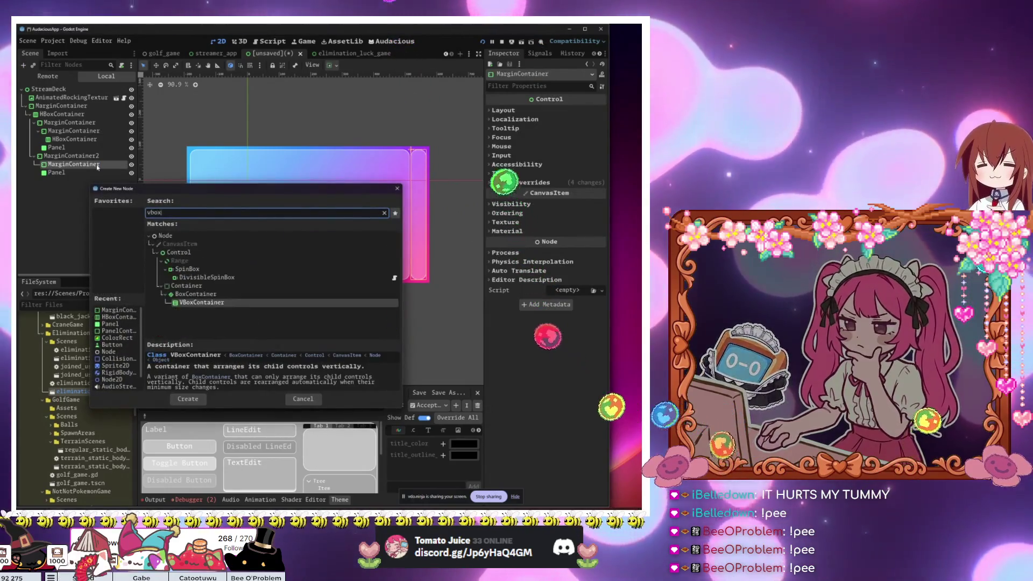
key(Return)
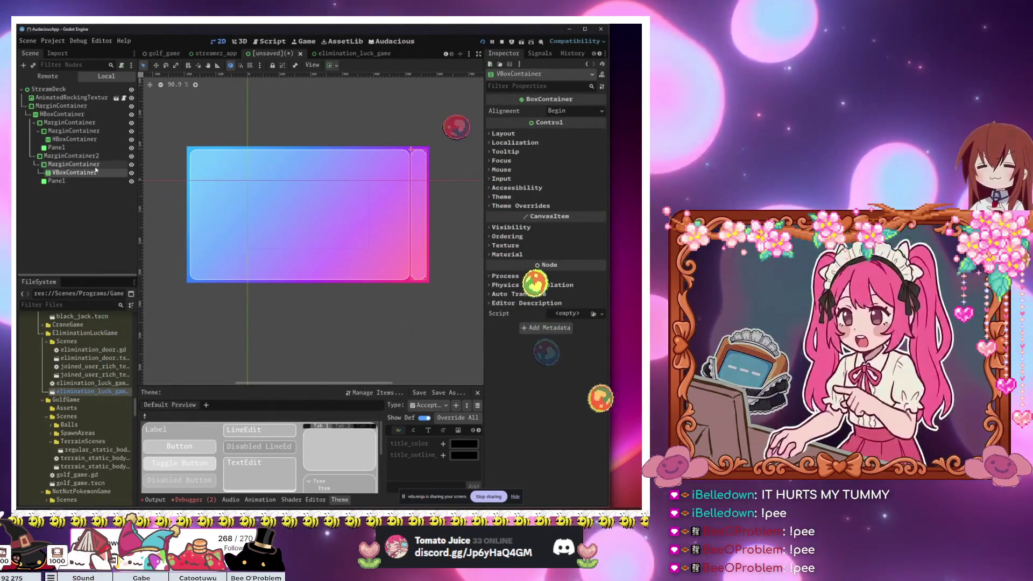
Step: Add a Button under the VBoxContainer, then expand the inner MarginContainer's theme overrides
key(ctrl+a)
text(button)
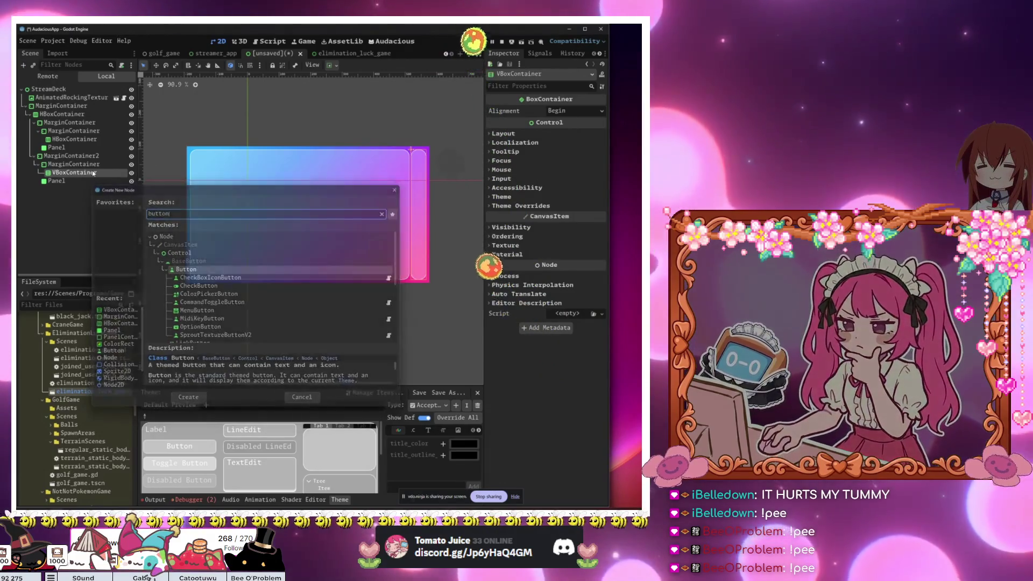
key(Return)
click(74, 164)
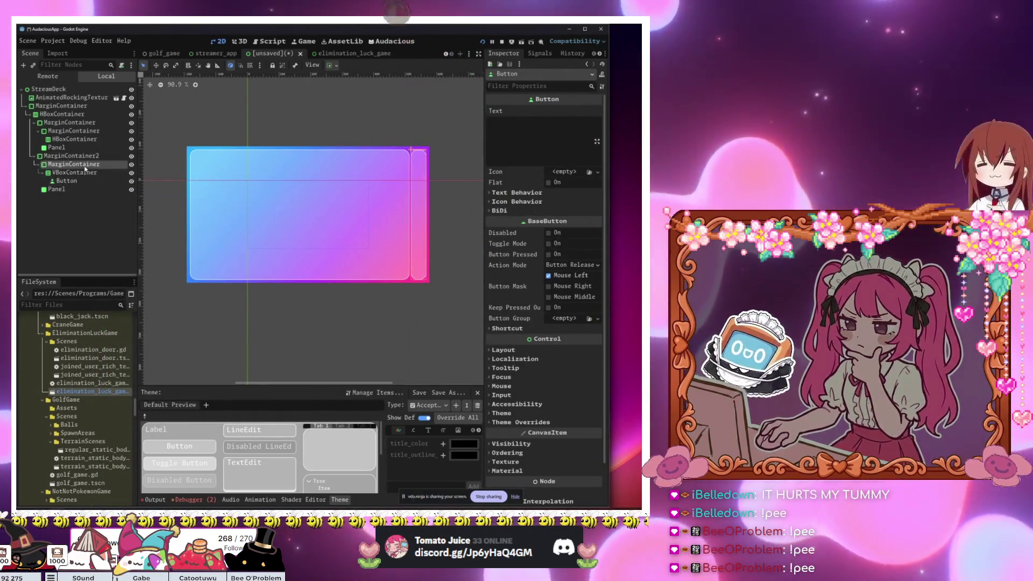
click(538, 183)
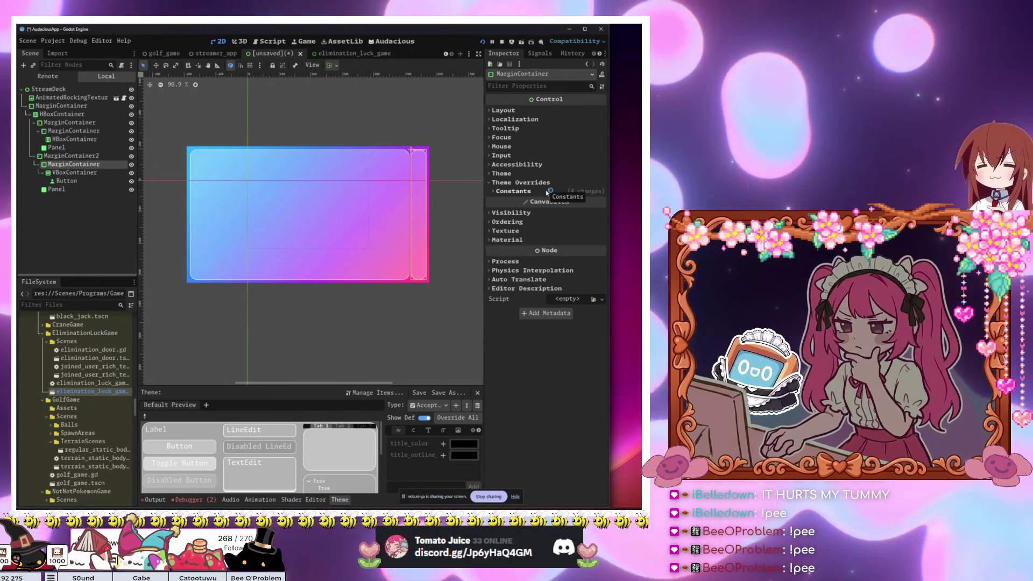
Step: Reveal the inner MarginContainer's four margin constants and enter the margin values
click(547, 193)
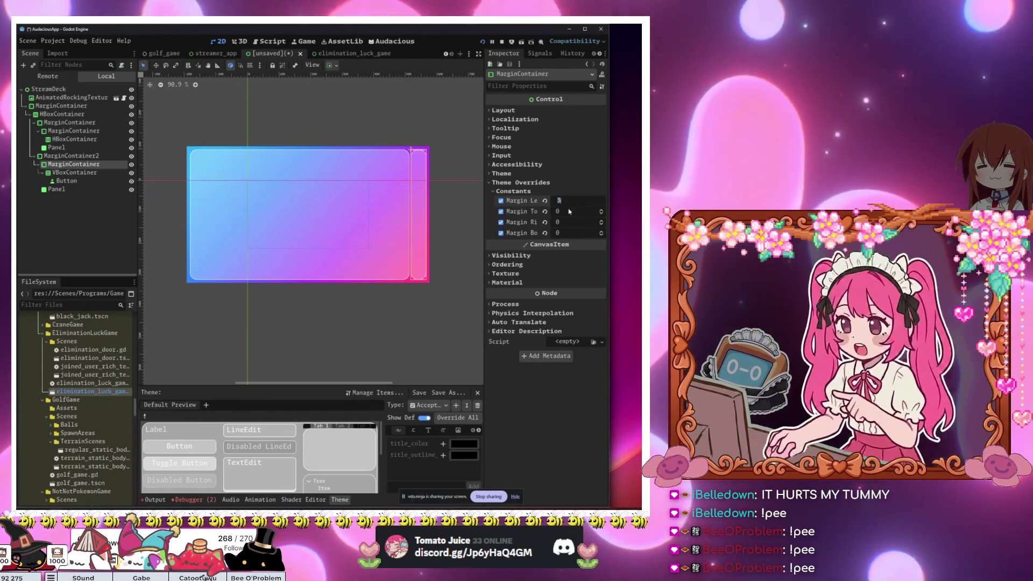
click(568, 233)
text(3)
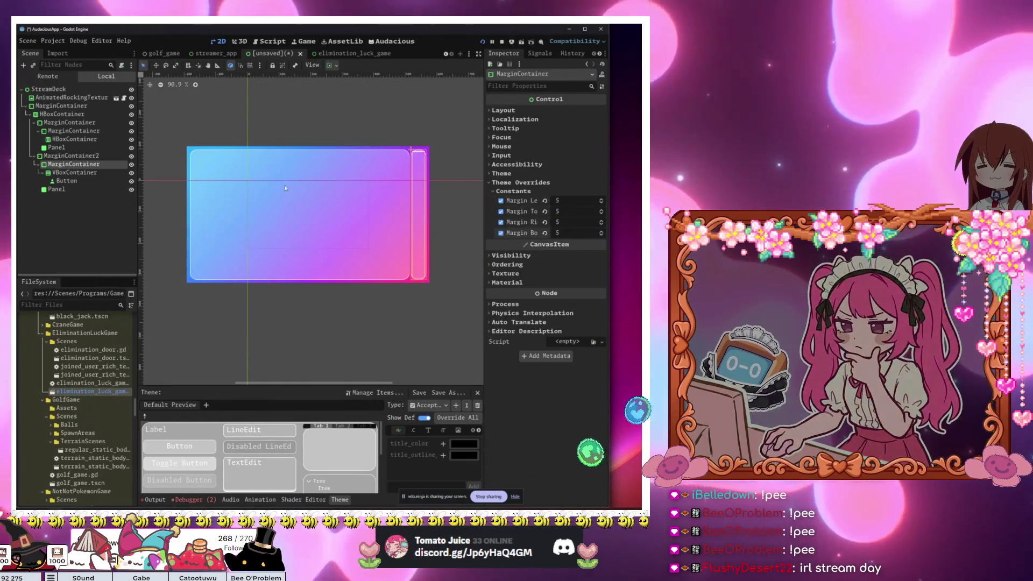
Step: Give the side column's Button some placeholder text in the Inspector
click(65, 181)
click(506, 152)
text(asd)
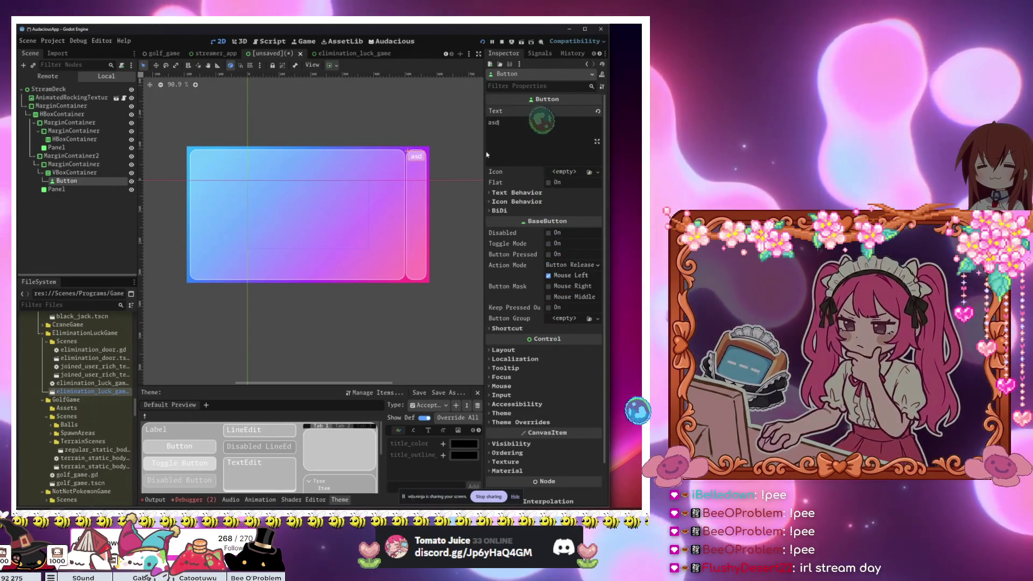
key(BackSpace)
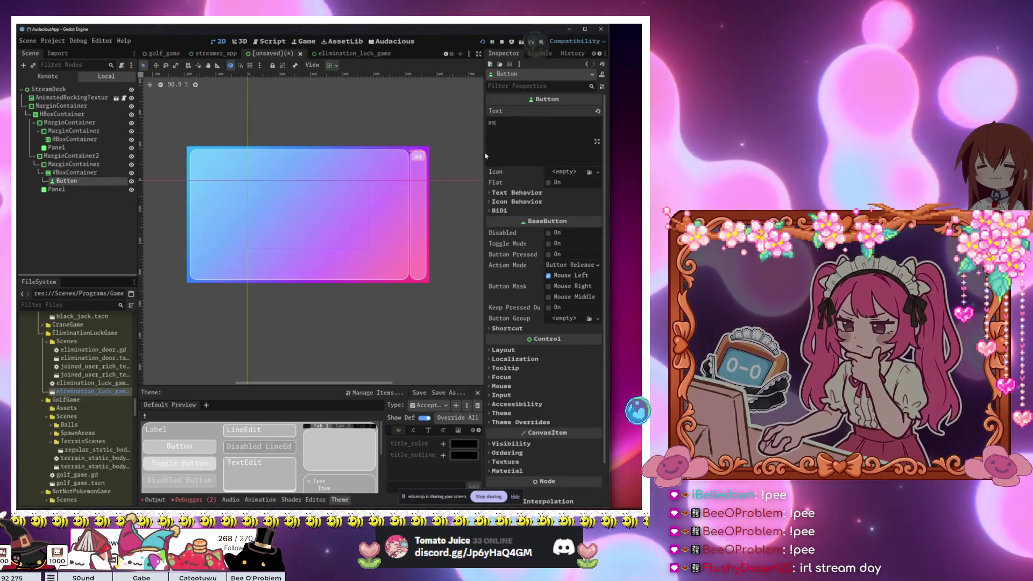
Step: Set the Button's Autowrap Mode to Arbitrary, leaving text overrun unchanged
click(532, 193)
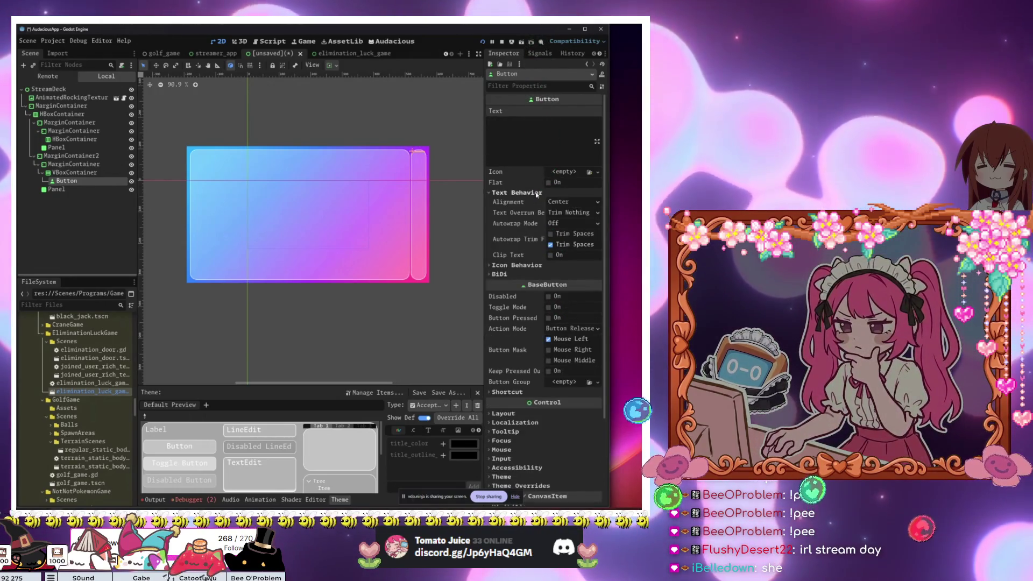
click(579, 214)
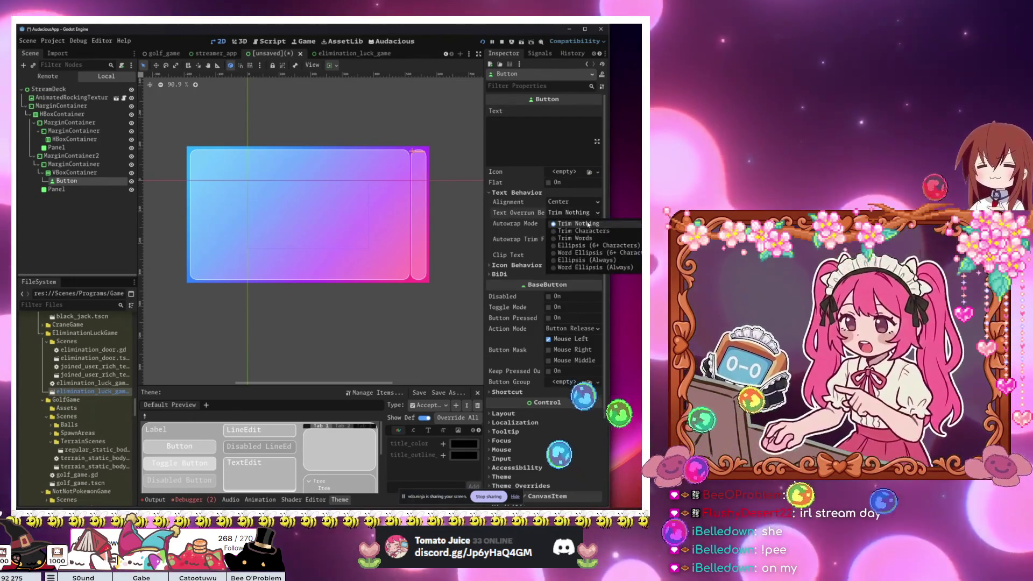
click(568, 215)
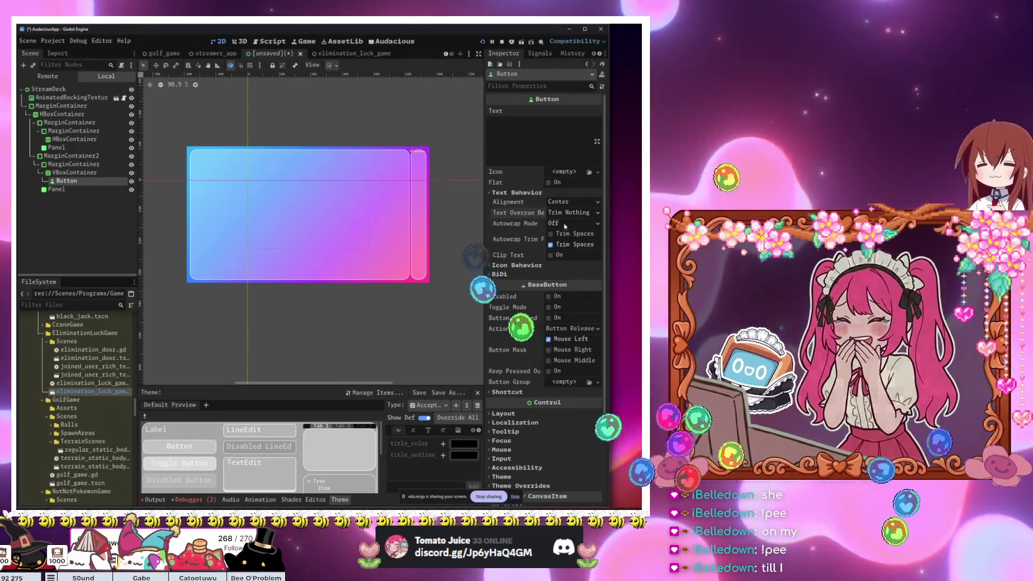
click(573, 223)
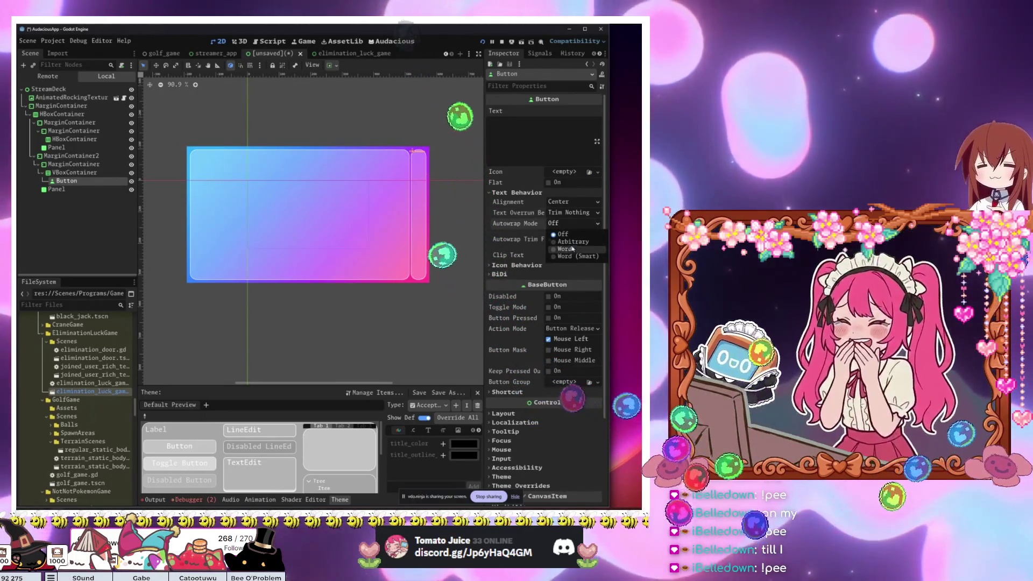
click(572, 242)
Step: Shorten the Button's label to 'S' and select the Panel in the viewport
click(553, 151)
text(sdafsdfas)
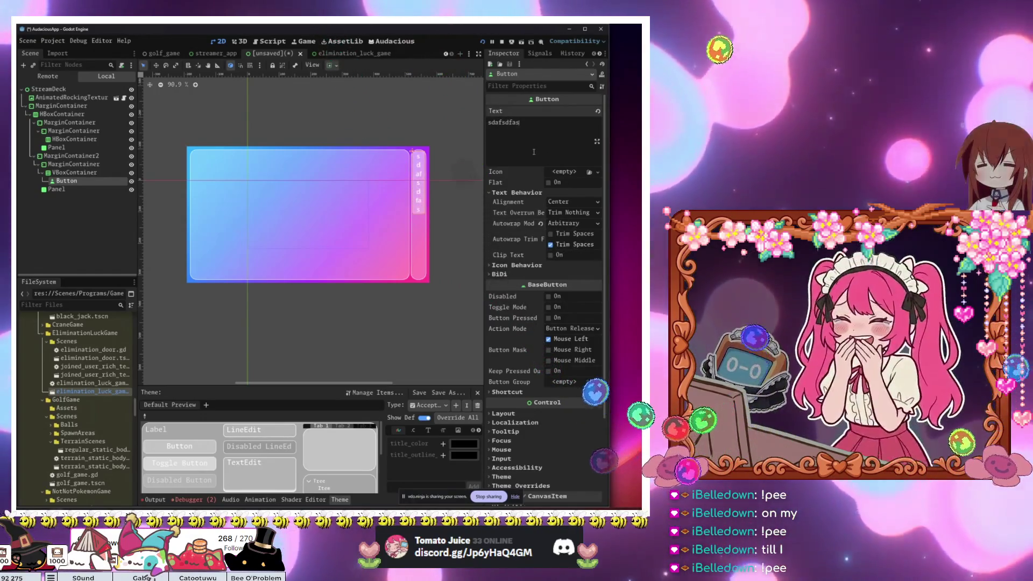
key(BackSpace)
key(BackSpace)
key(BackSpace)
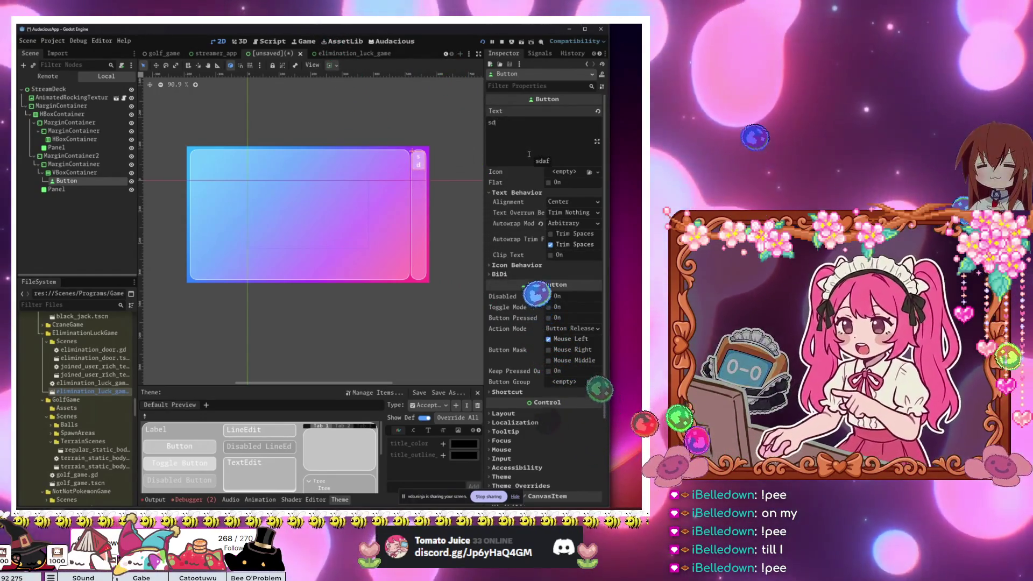
click(447, 201)
scroll(425, 173, up, 6)
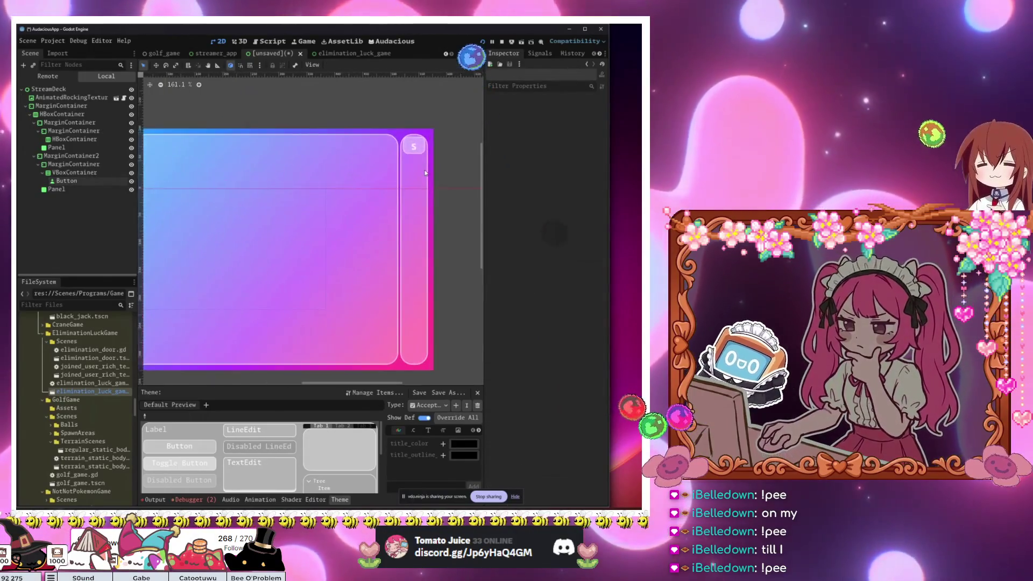
scroll(425, 173, up, 3)
click(415, 178)
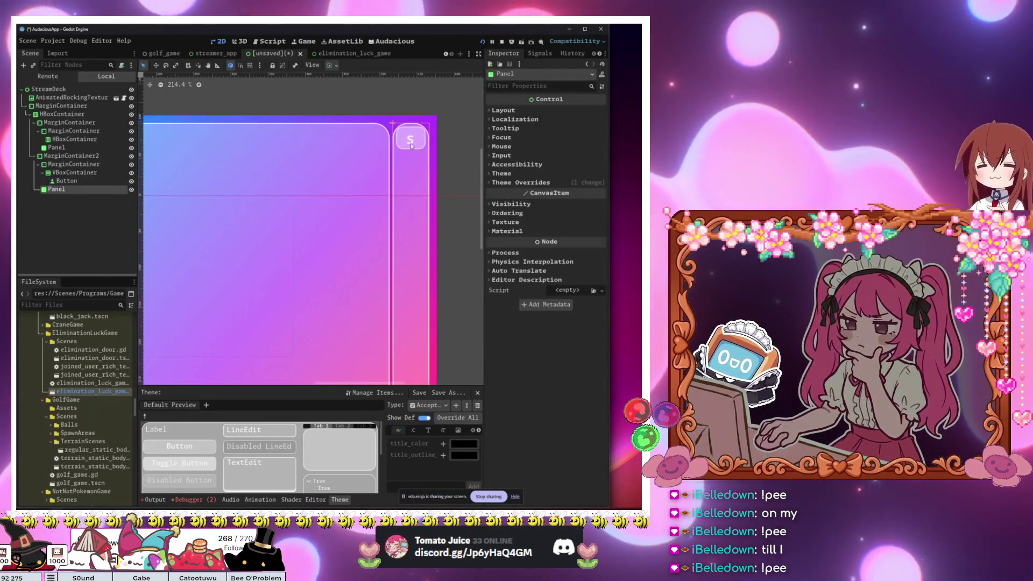
Step: Set the side column's VBoxContainer Alignment to Center so the S button is vertically centred
click(94, 166)
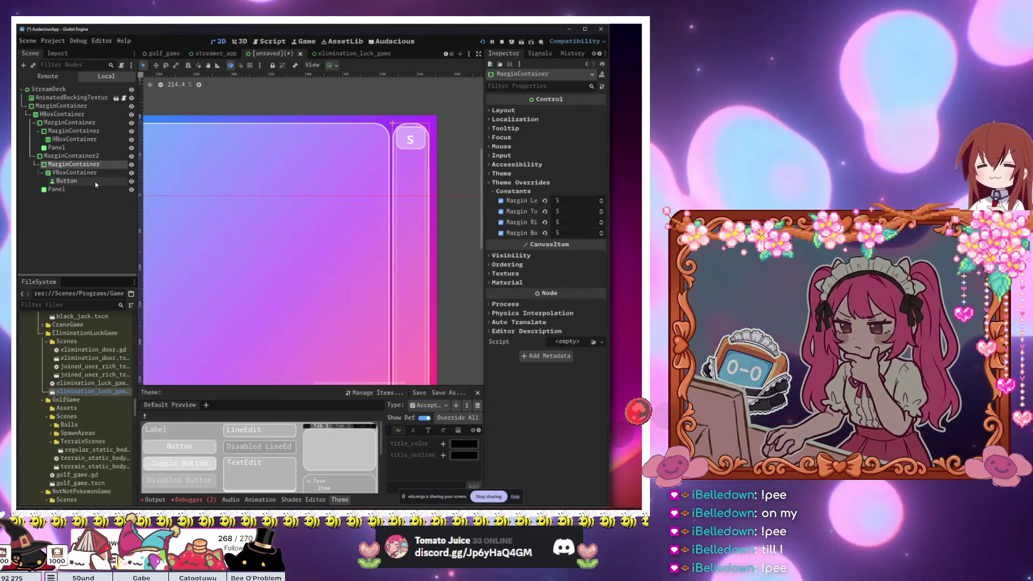
click(97, 173)
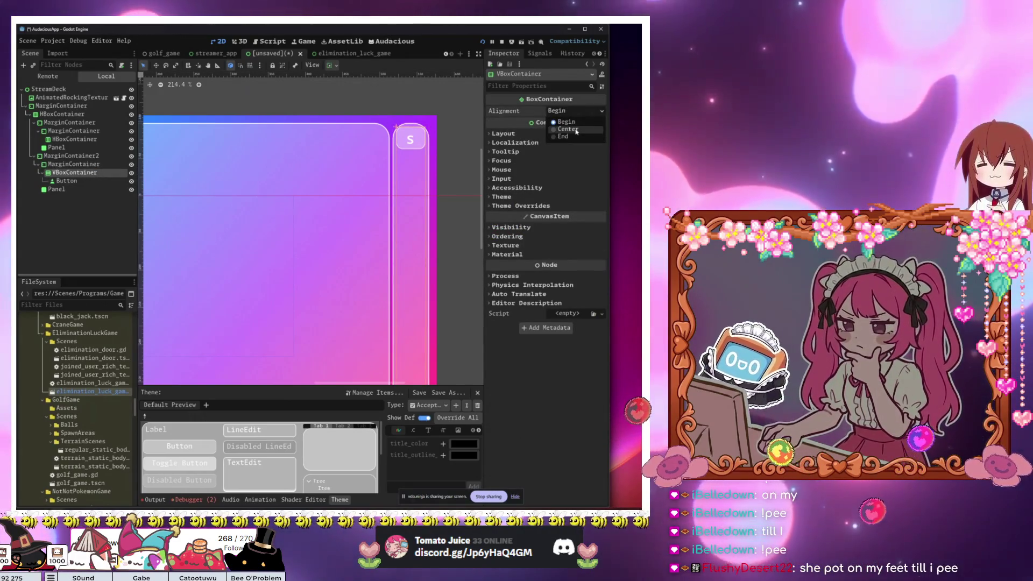
click(576, 130)
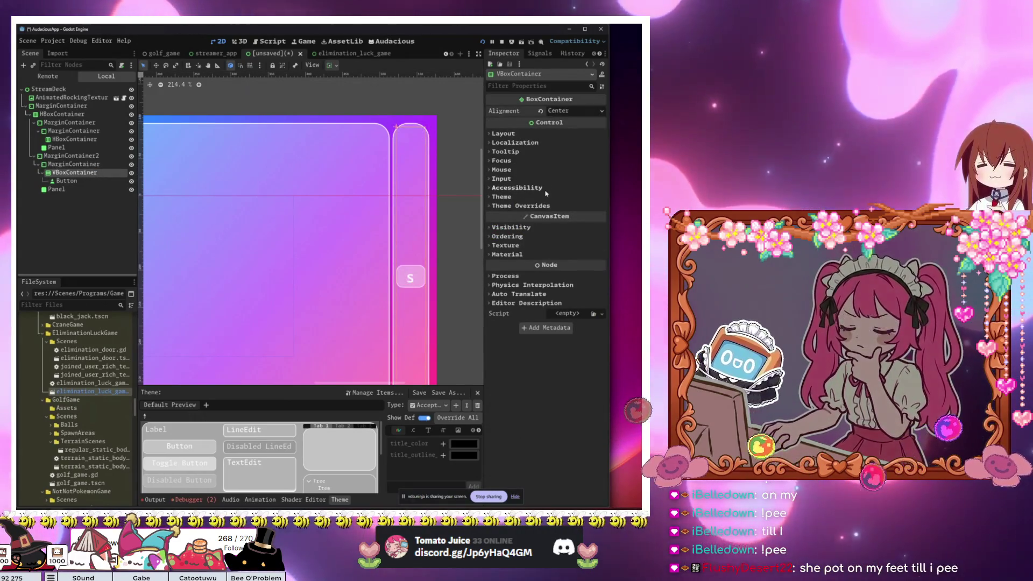
click(89, 183)
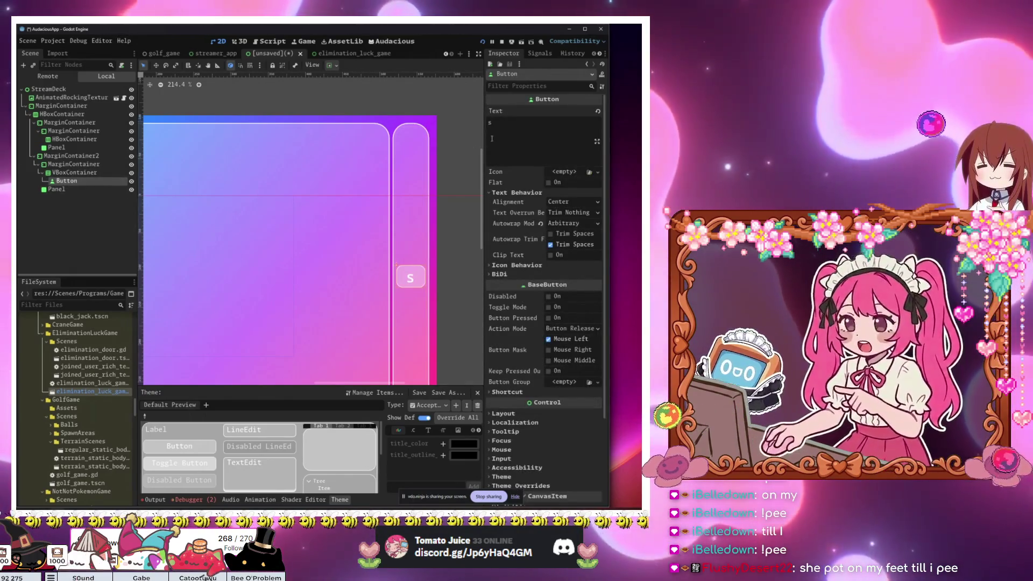
scroll(359, 182, down, 3)
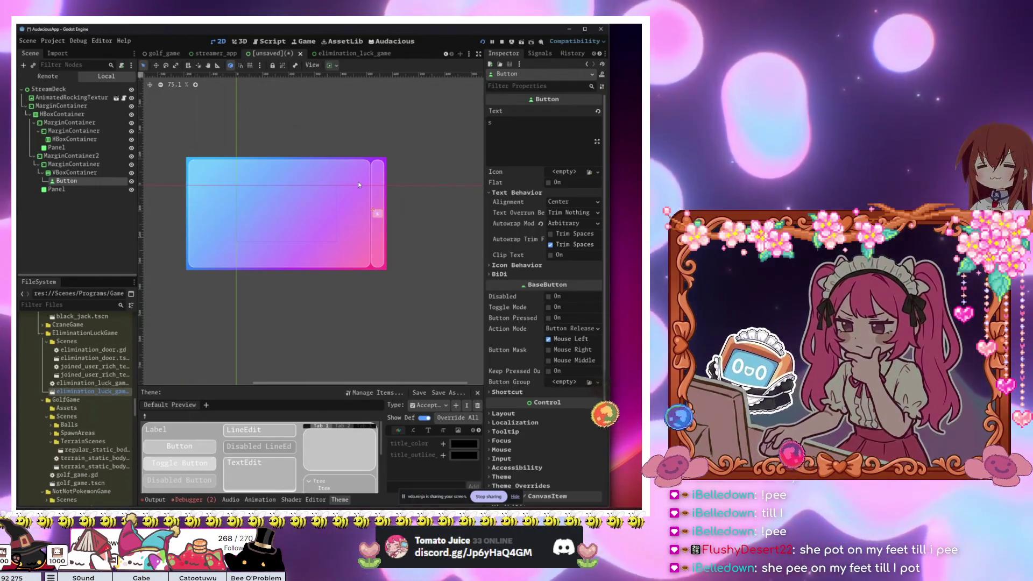
Step: Delete MarginContainer2 and its children, removing the narrow side column and S button
click(70, 156)
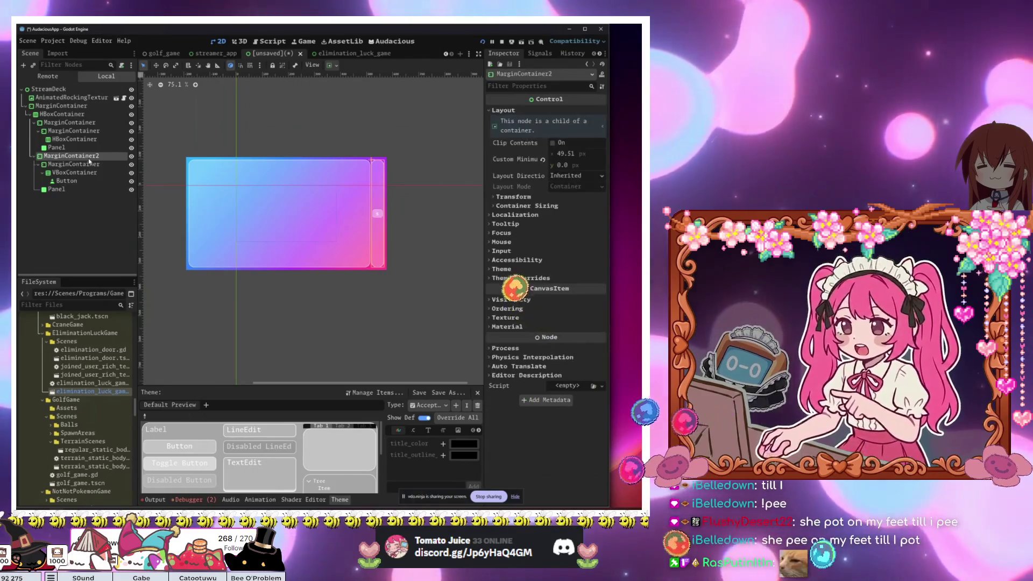
key(Delete)
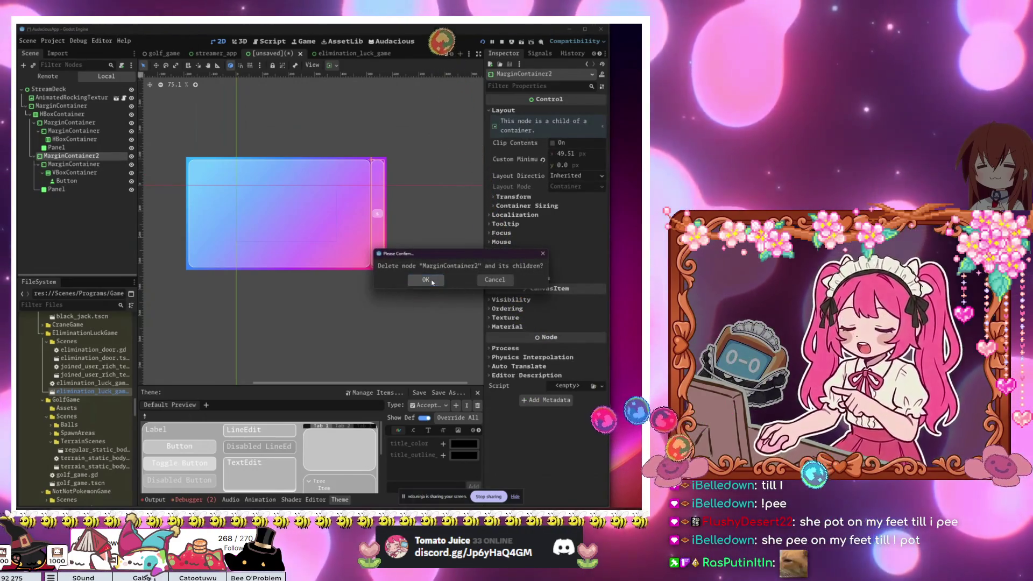
click(426, 280)
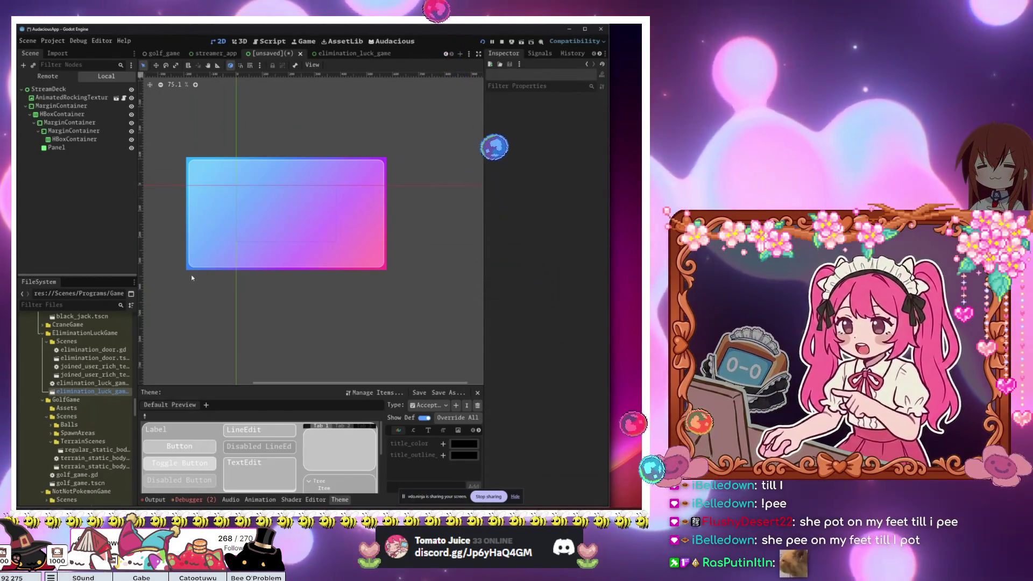
click(70, 131)
click(74, 89)
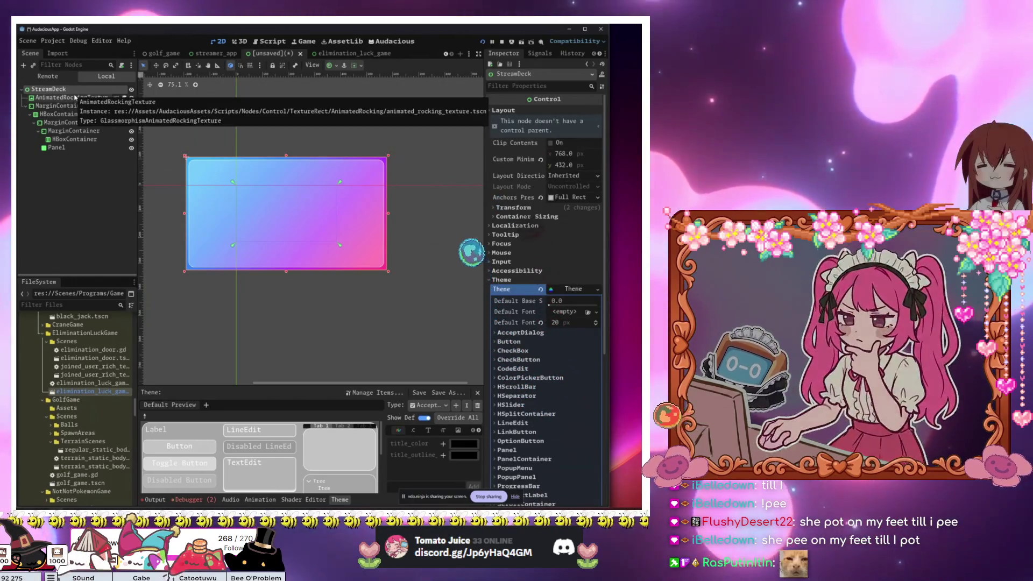
Step: Add a Window node under StreamDeck, keep Windowed mode, and title it 'Edit Window'
key(ctrl+a)
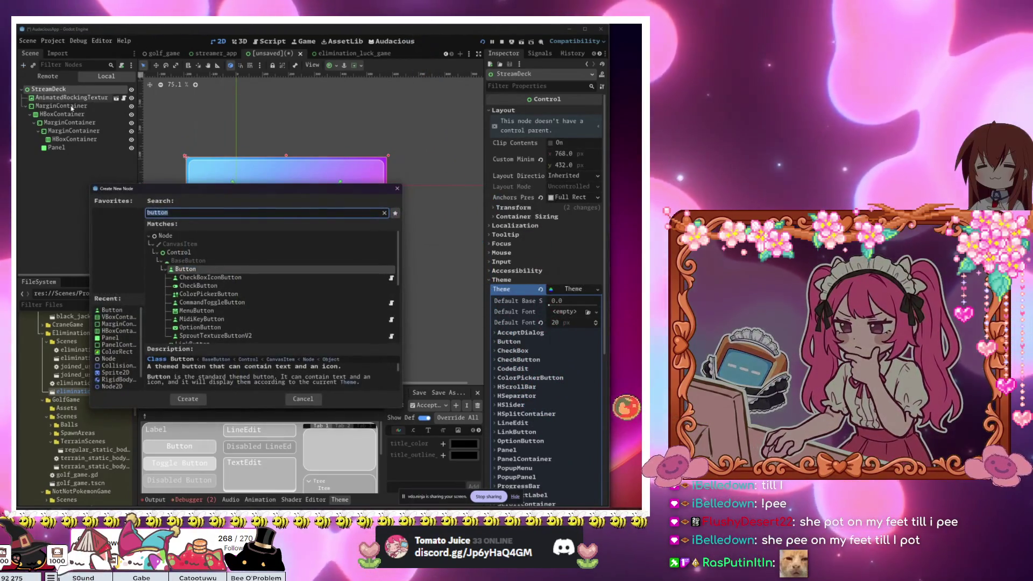
text(window)
key(Return)
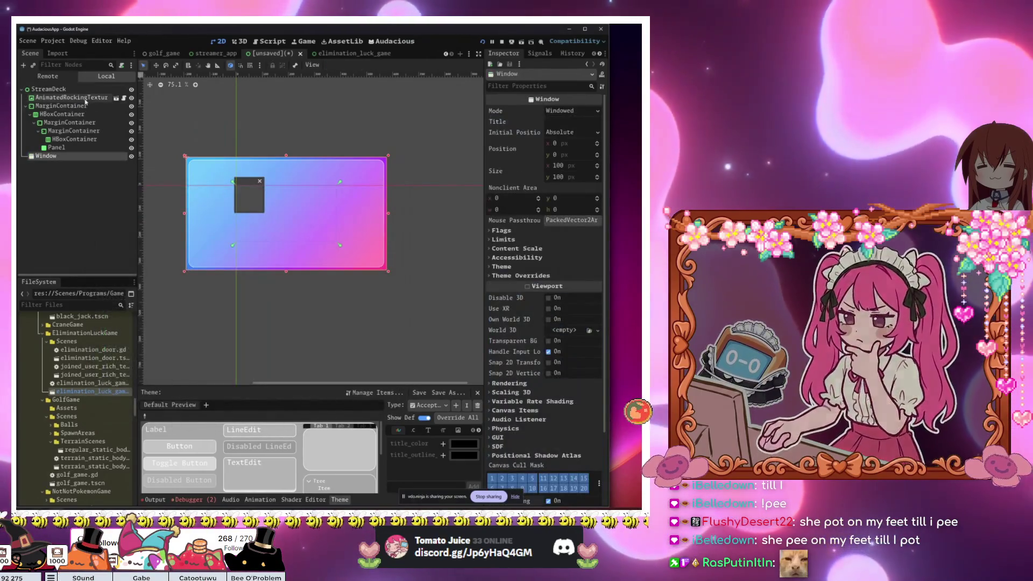
click(590, 112)
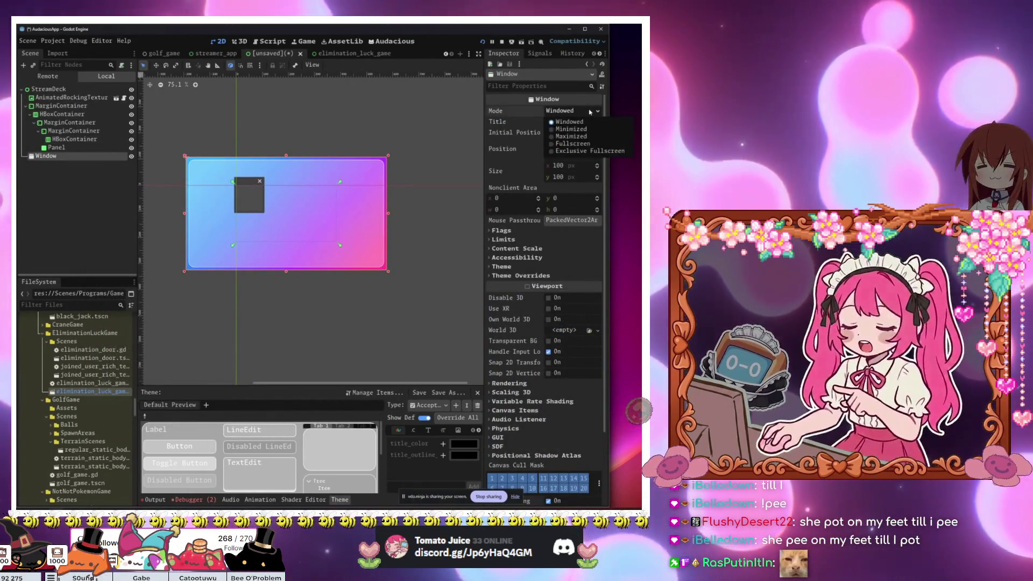
click(590, 111)
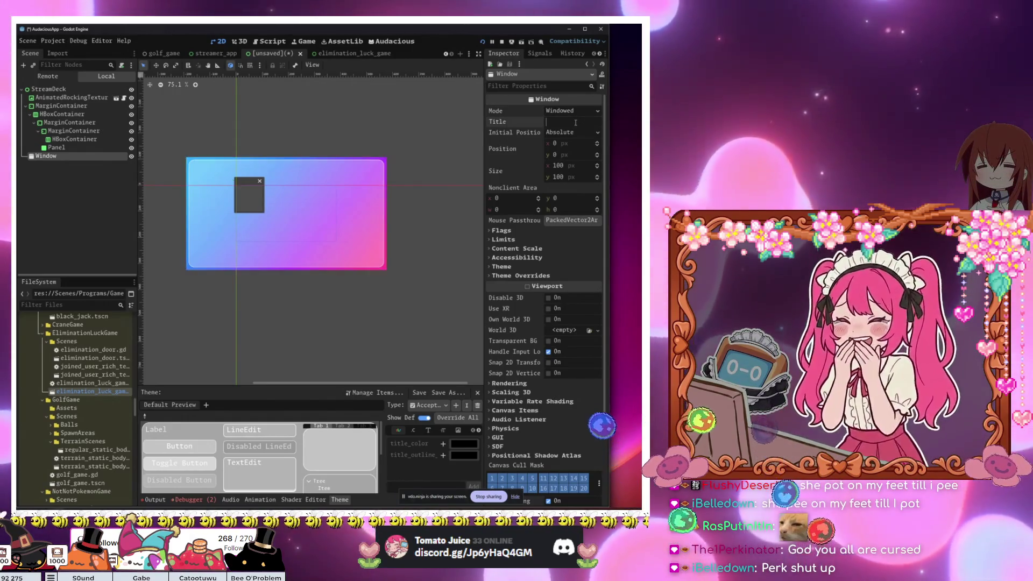
text(Edit)
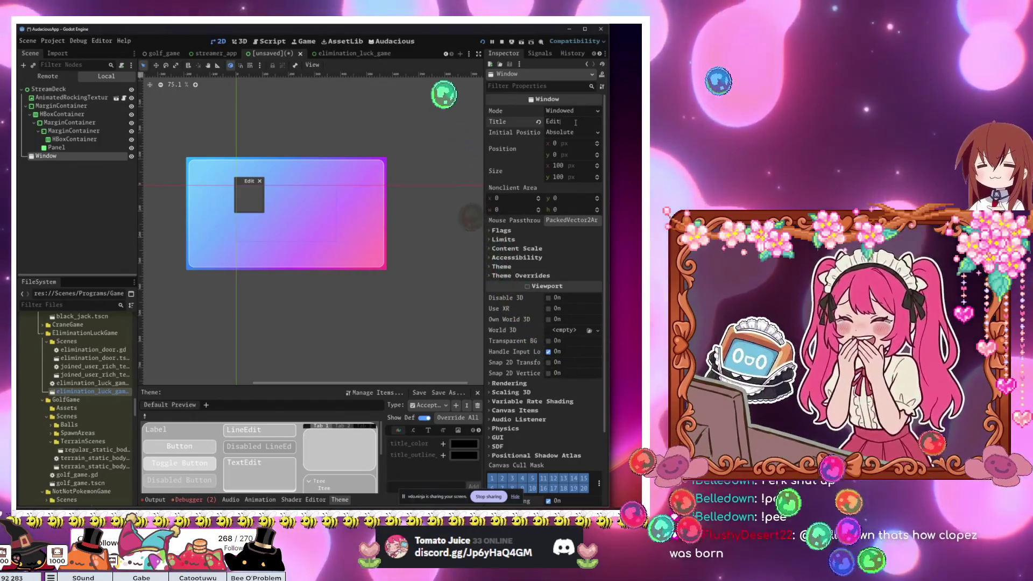
text( Window)
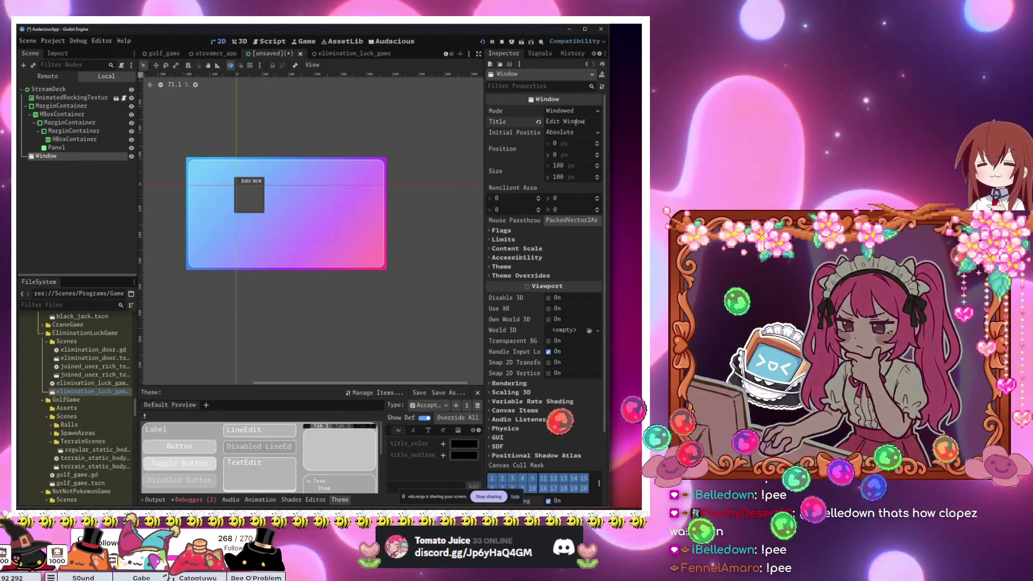
Step: Keep the Window's mode at Windowed and expand its Flags section to review them
click(585, 112)
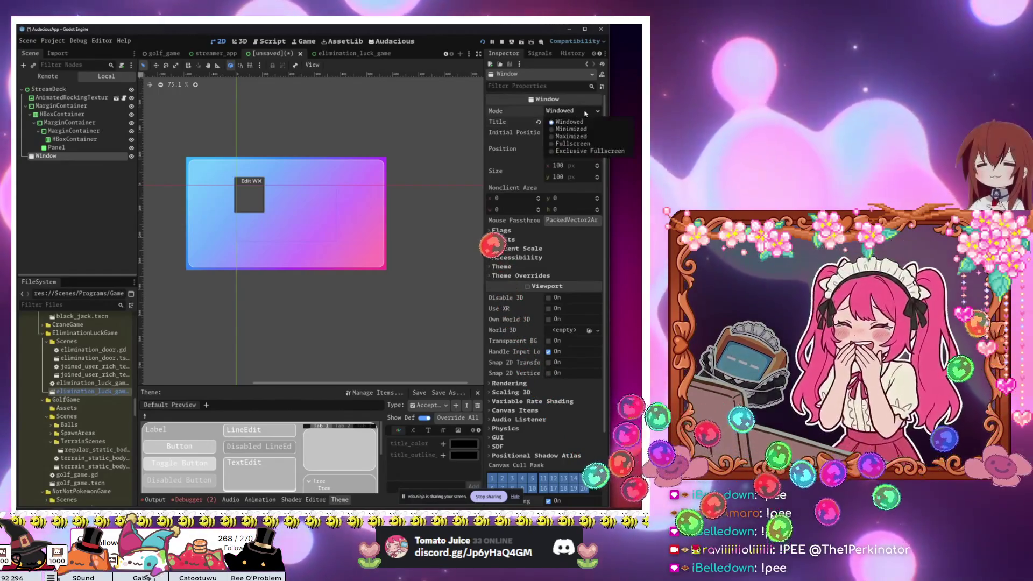
click(580, 122)
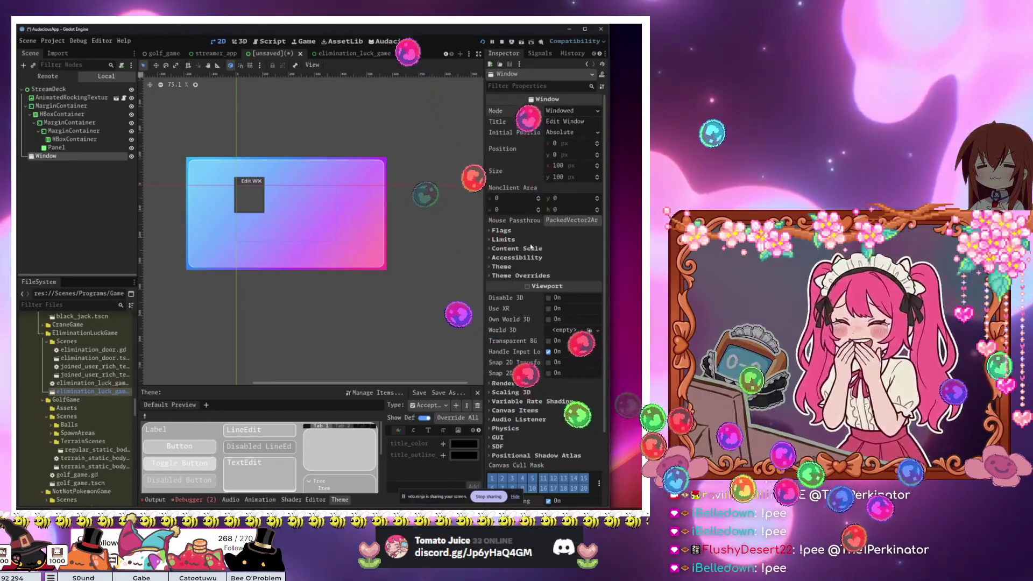
click(531, 232)
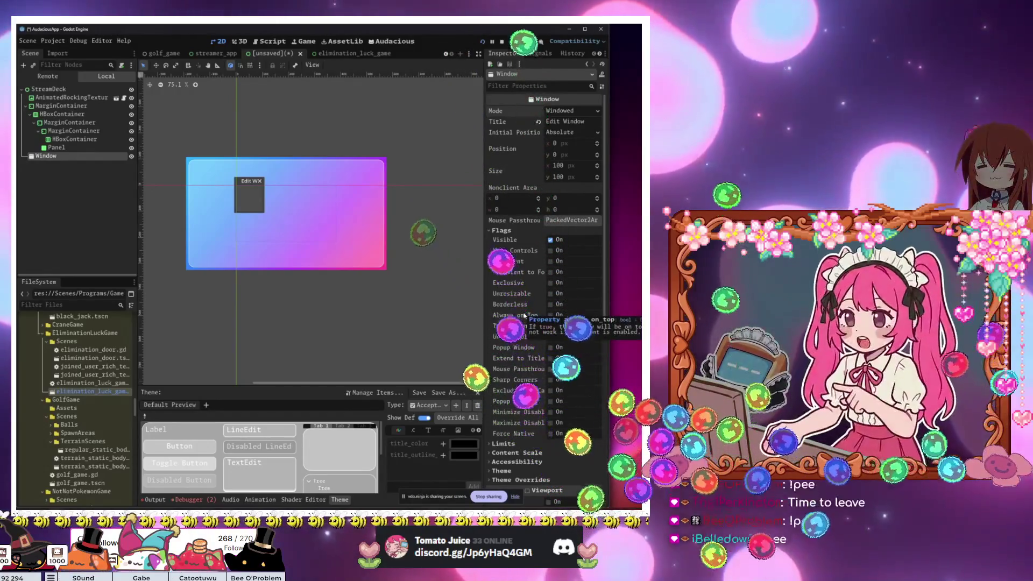
scroll(508, 433, down, 2)
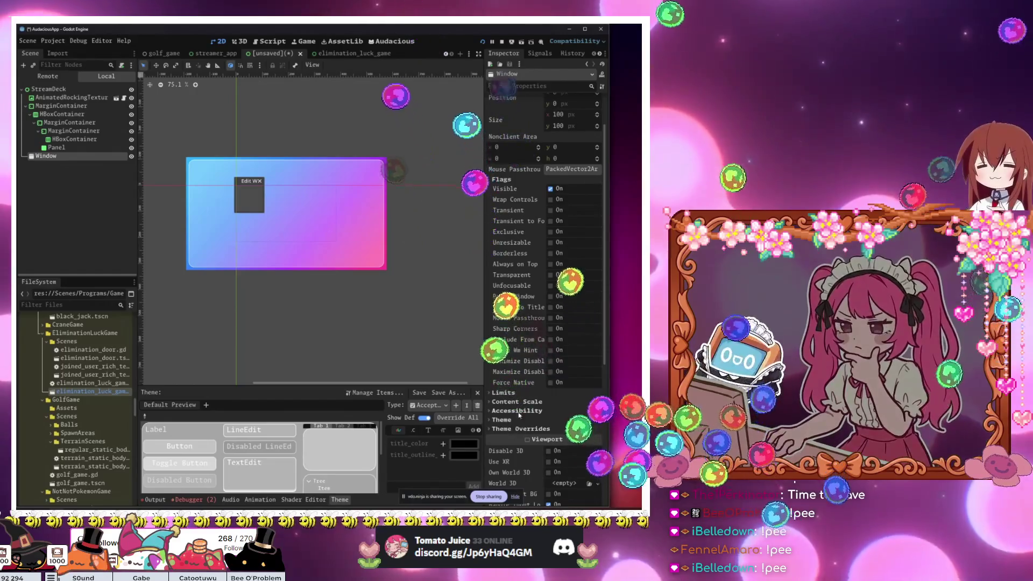
click(518, 402)
click(518, 402)
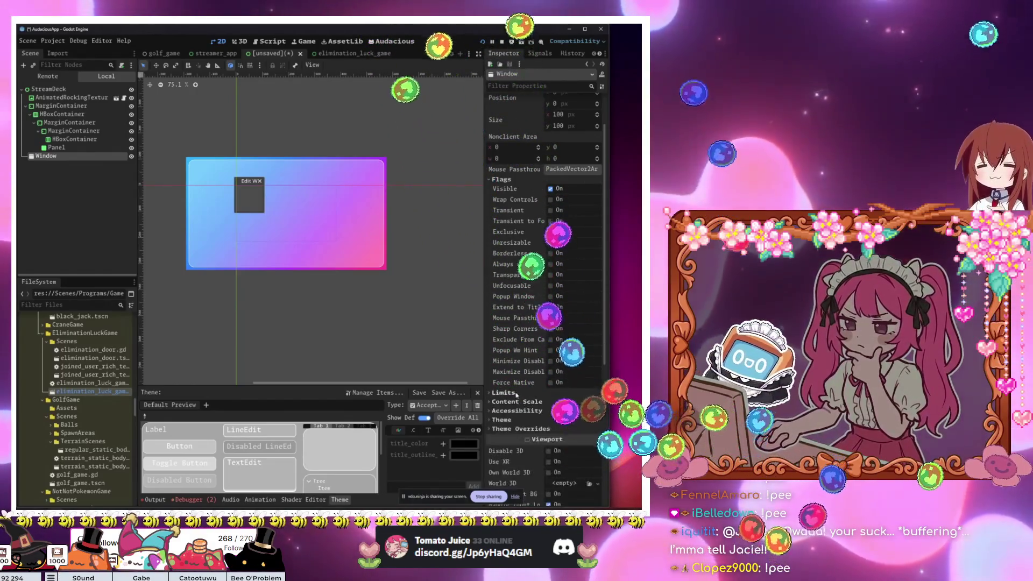
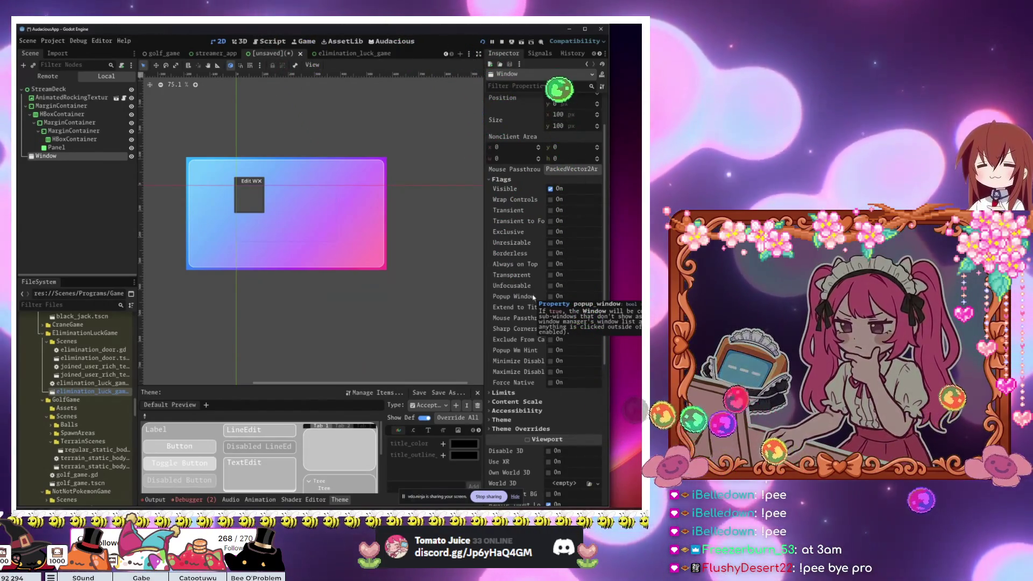
Step: Tick the Window node's Popup Window flag, then reselect the Window node to view its properties
mouse_move(530, 284)
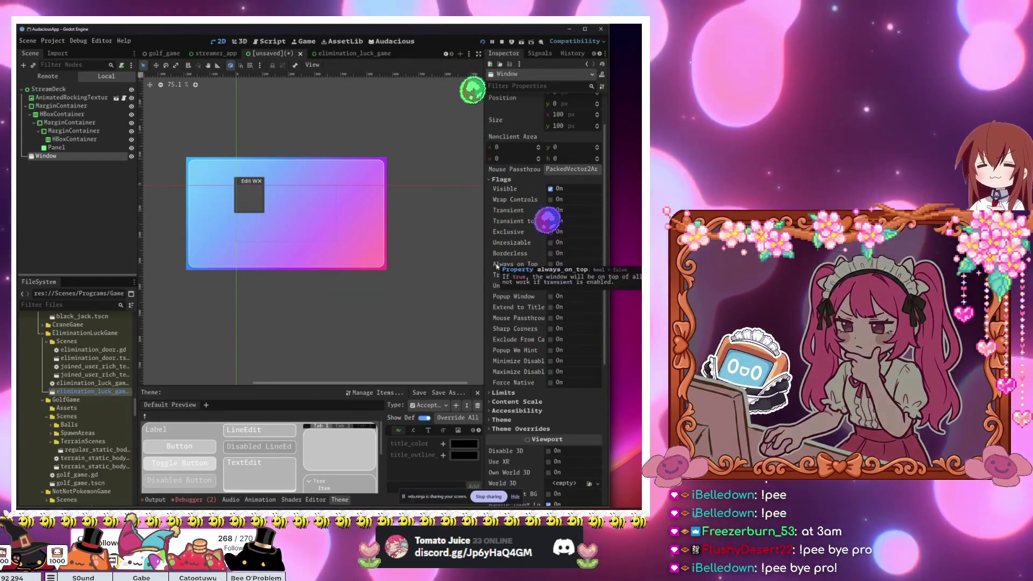
click(552, 297)
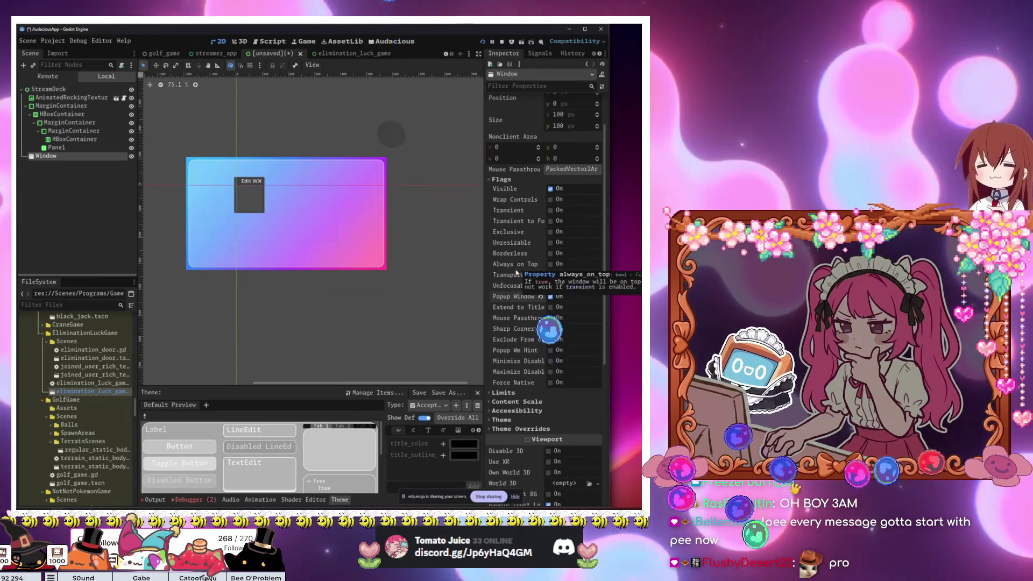
click(243, 238)
click(59, 157)
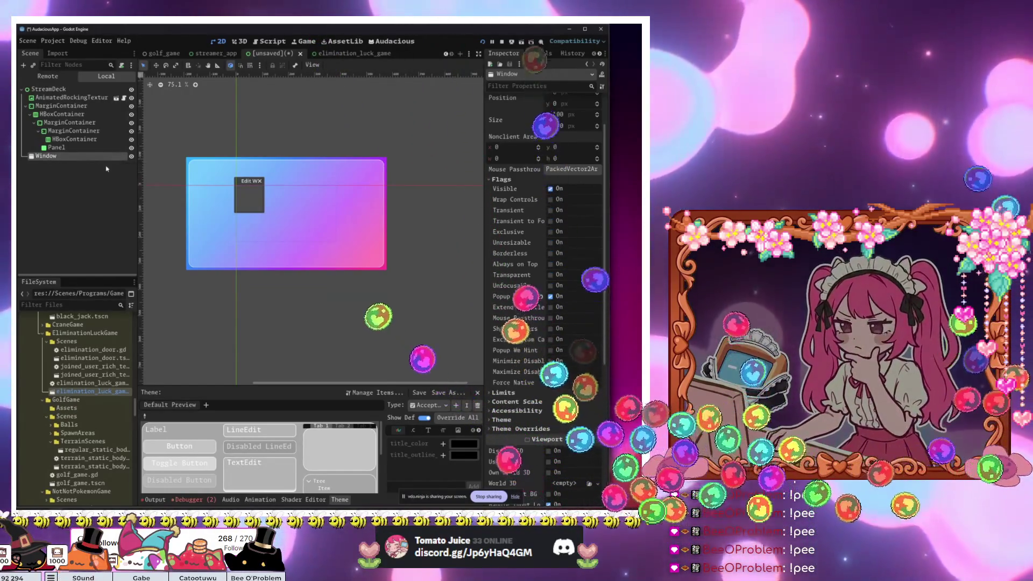
double_click(84, 154)
key(Return)
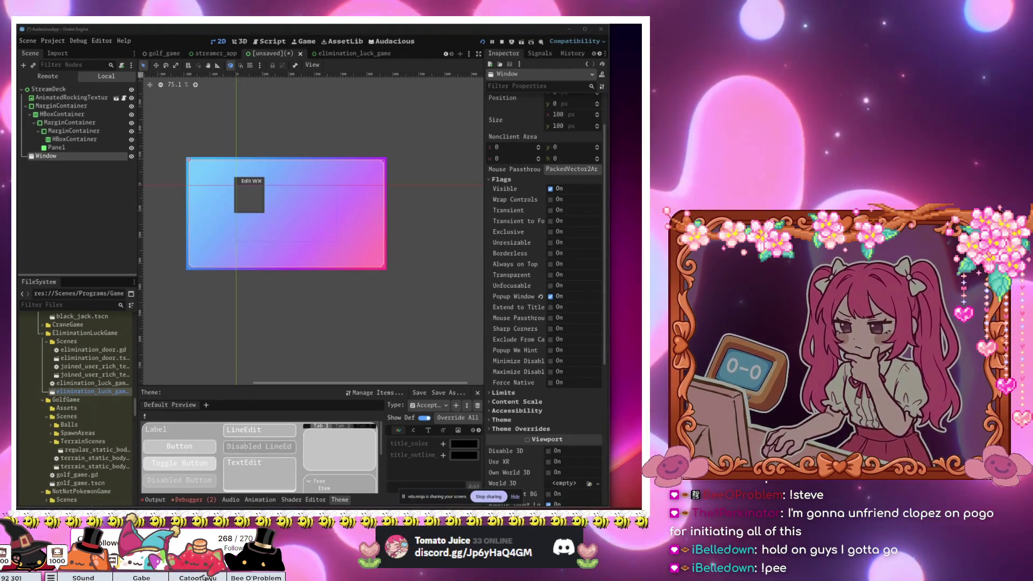
Step: Select the Panel, deselect everything, and close the elimination_luck_game scene tab
click(256, 228)
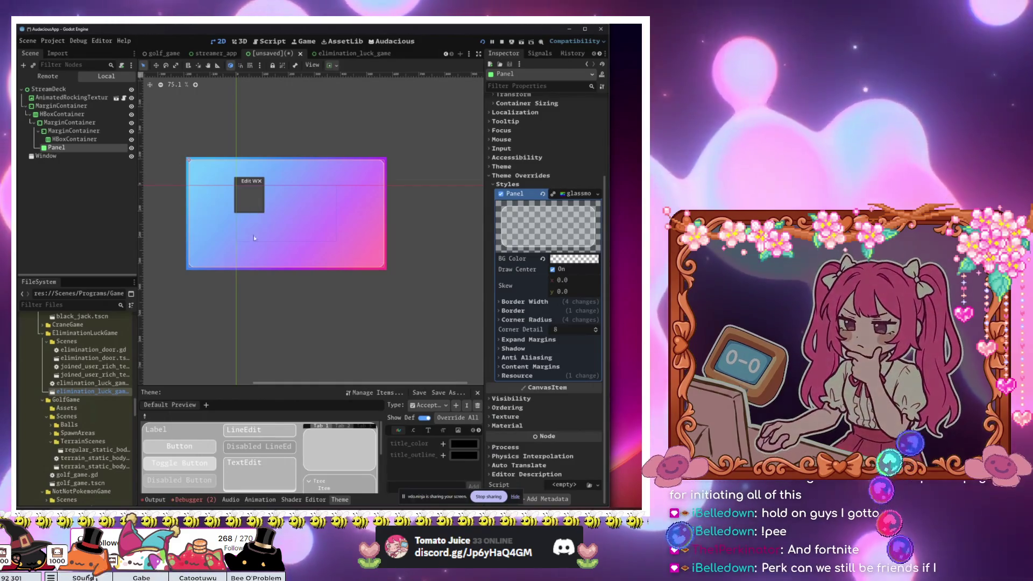
click(264, 308)
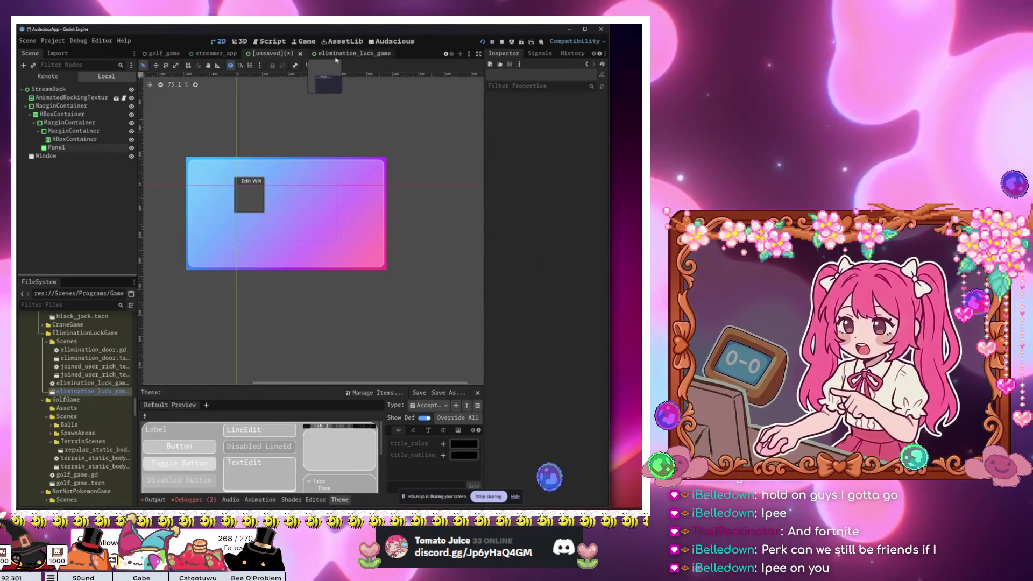
middle_click(341, 57)
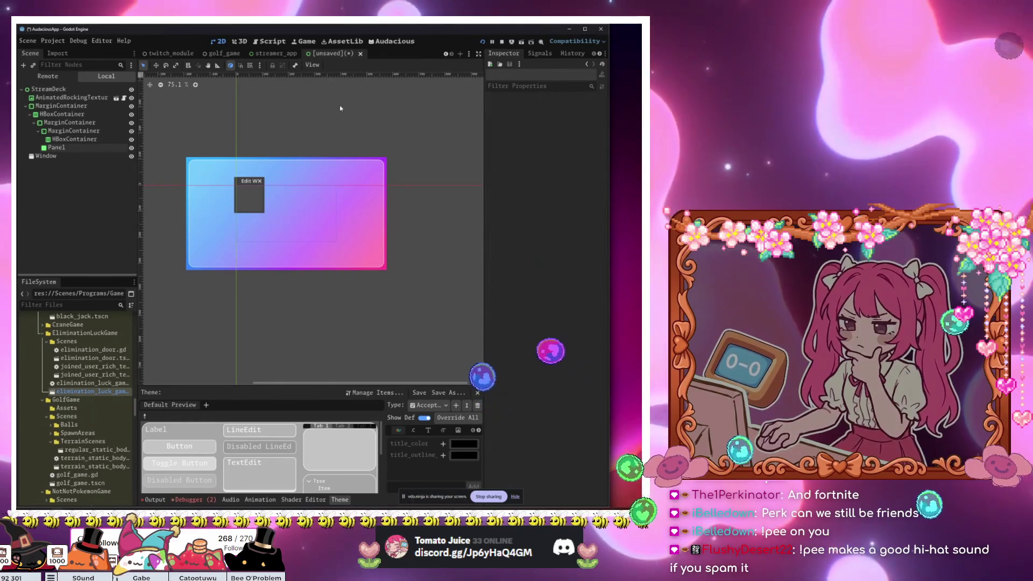
Step: Save the new scene with Ctrl+S, proposing stream_deck.tscn in res://Scenes
key(ctrl+s)
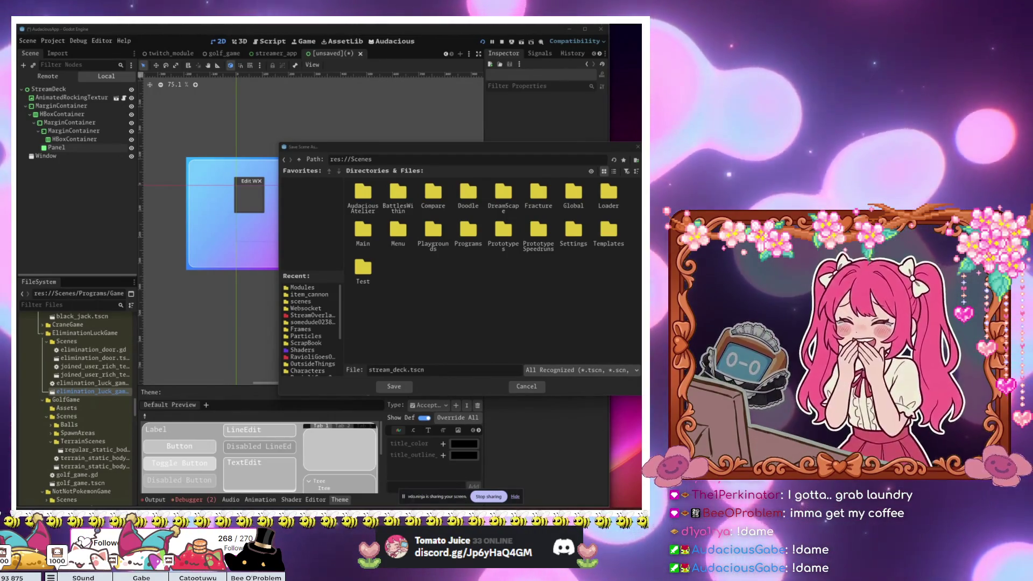
Step: Check Twitch in the browser, then cancel the Save Scene As dialog without saving
key(alt+Tab)
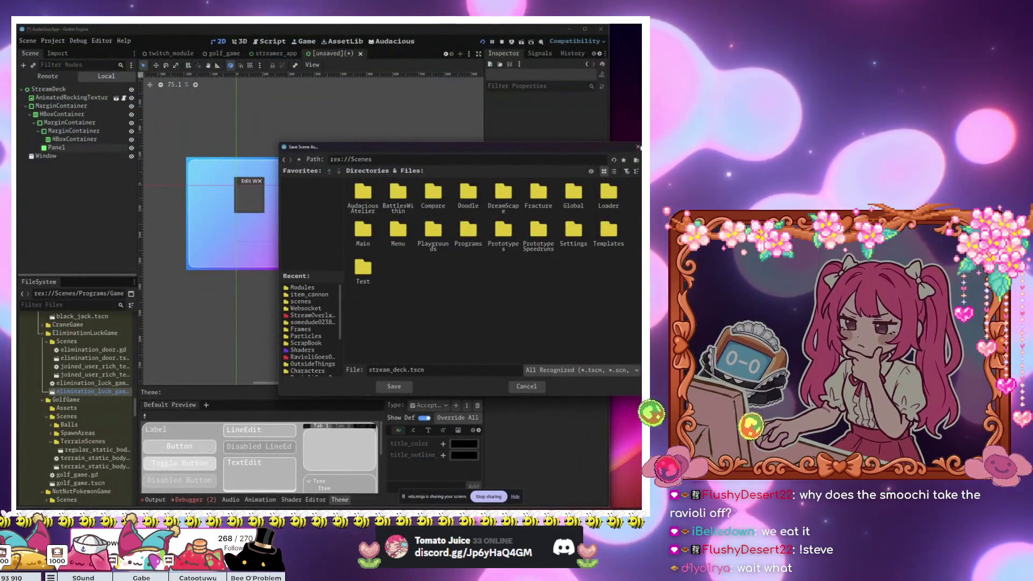
click(638, 147)
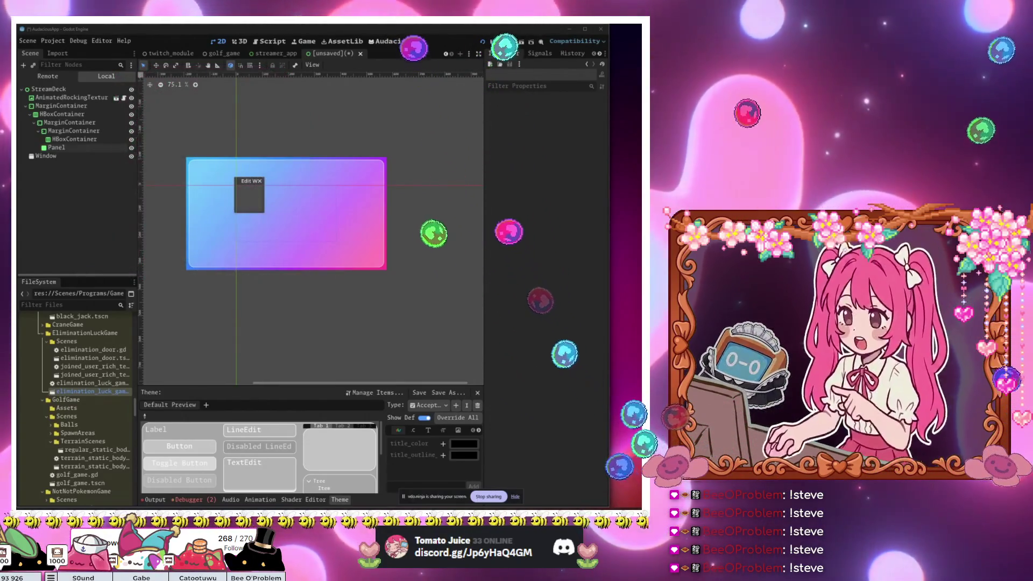
Step: In veadotube, zoom the node graph and open RavioliPngTuber.veado from Open Recent
key(alt+Tab)
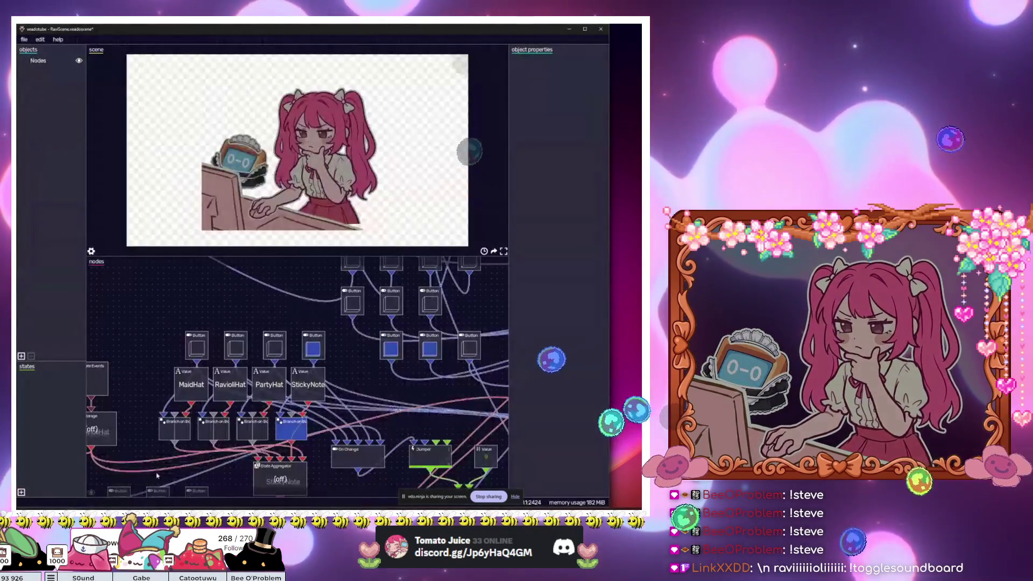
scroll(233, 353, up, 5)
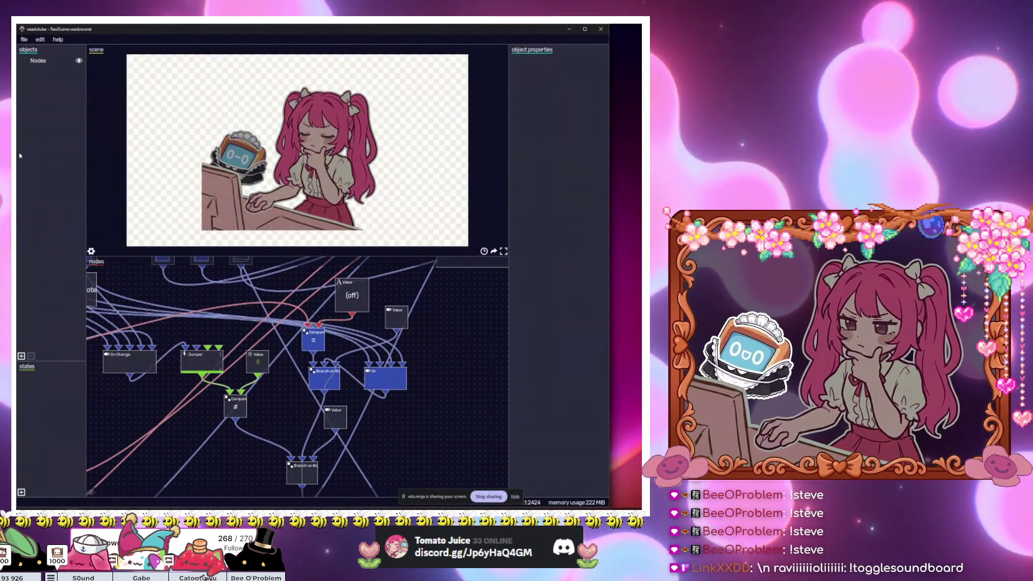
click(23, 39)
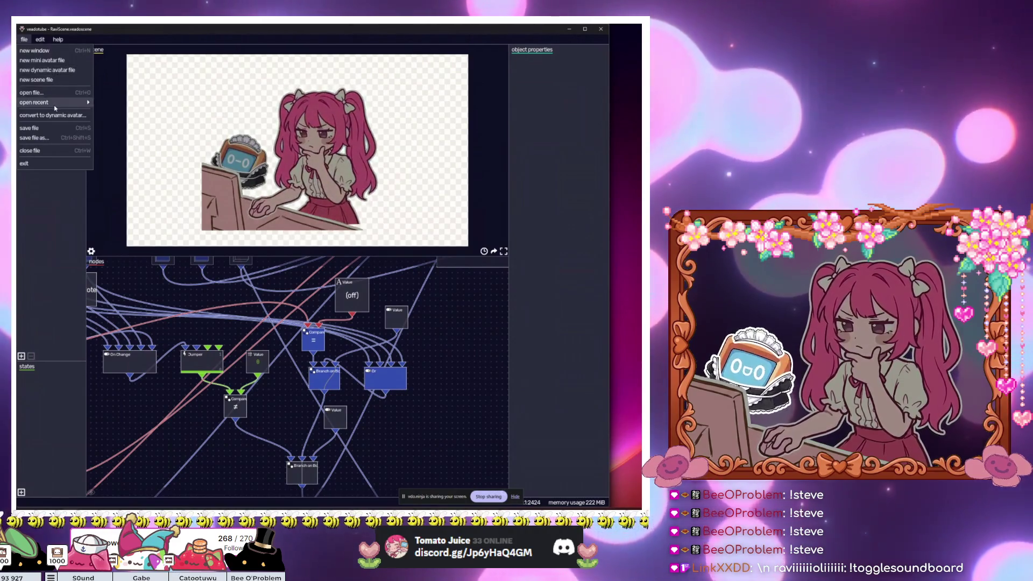
mouse_move(68, 103)
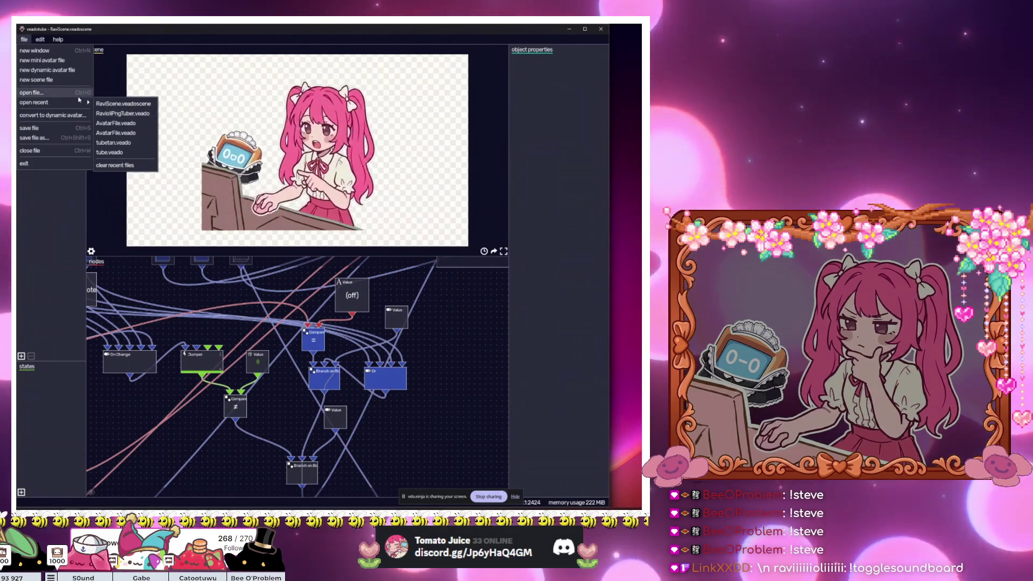
click(126, 116)
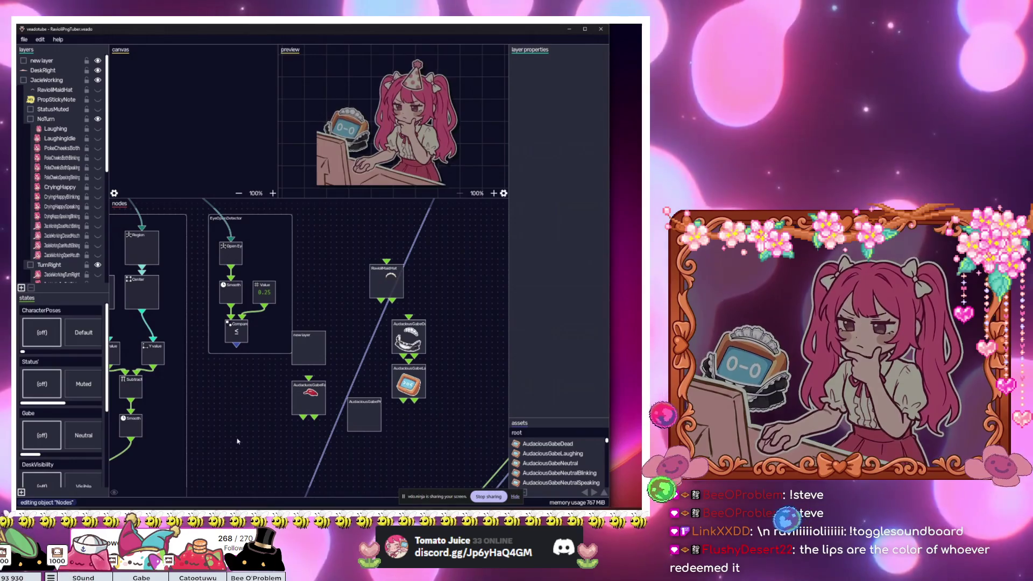
Step: Scroll and pan the node graph to bring the PropVisibility node groups into view
scroll(372, 442, down, 5)
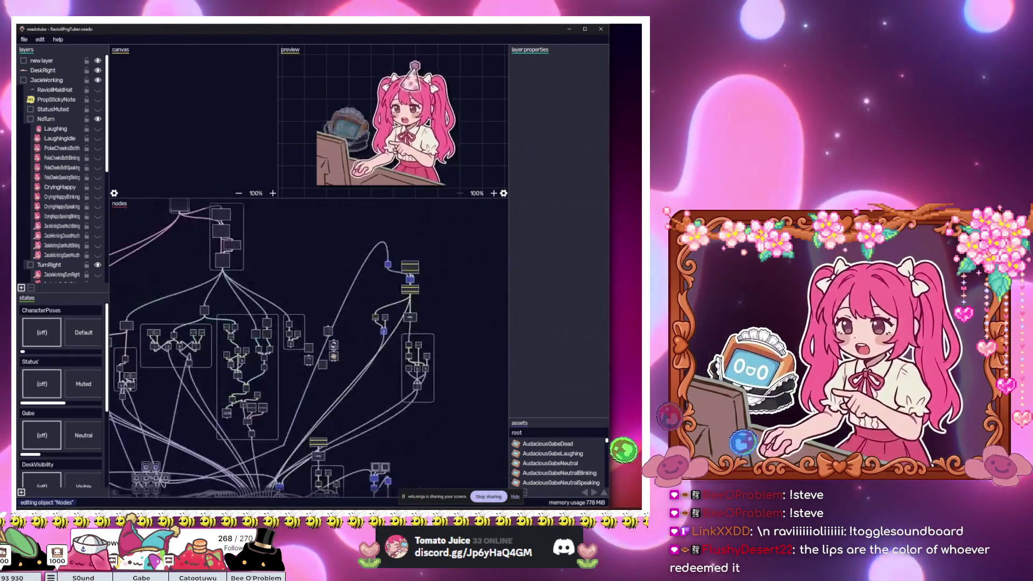
scroll(323, 376, up, 5)
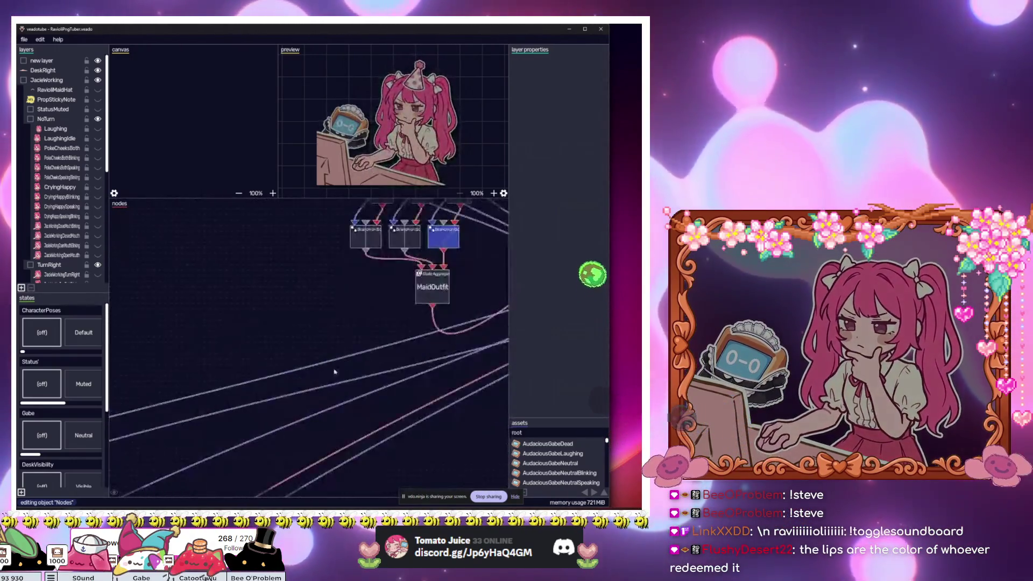
scroll(337, 323, down, 5)
scroll(336, 324, up, 8)
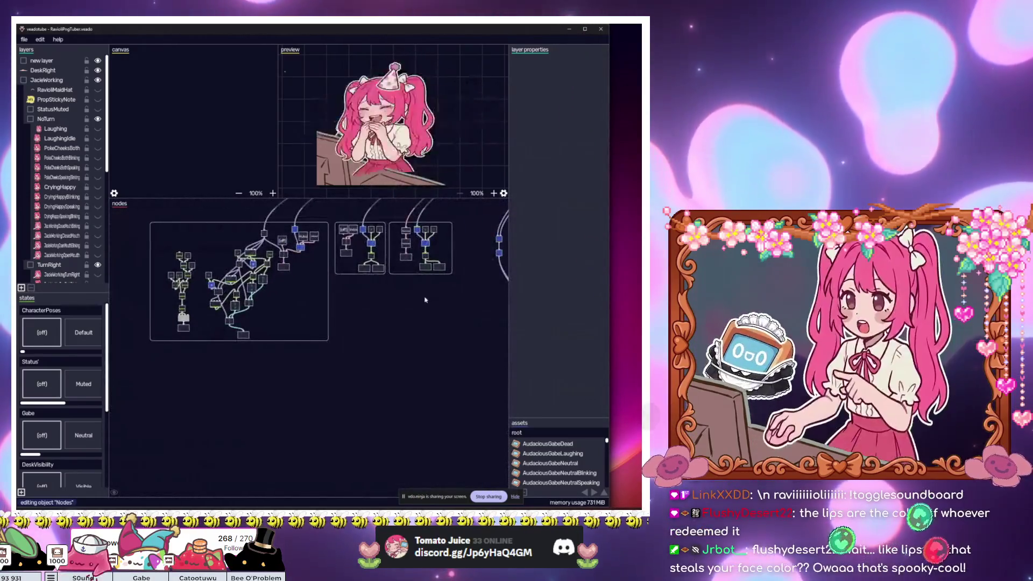
drag(303, 337, 244, 421)
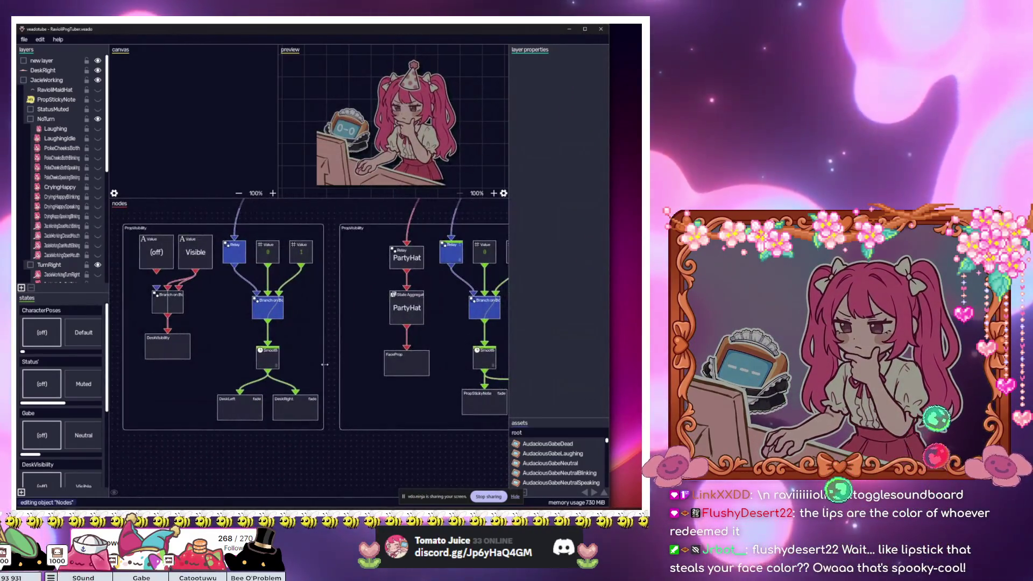
scroll(324, 368, down, 8)
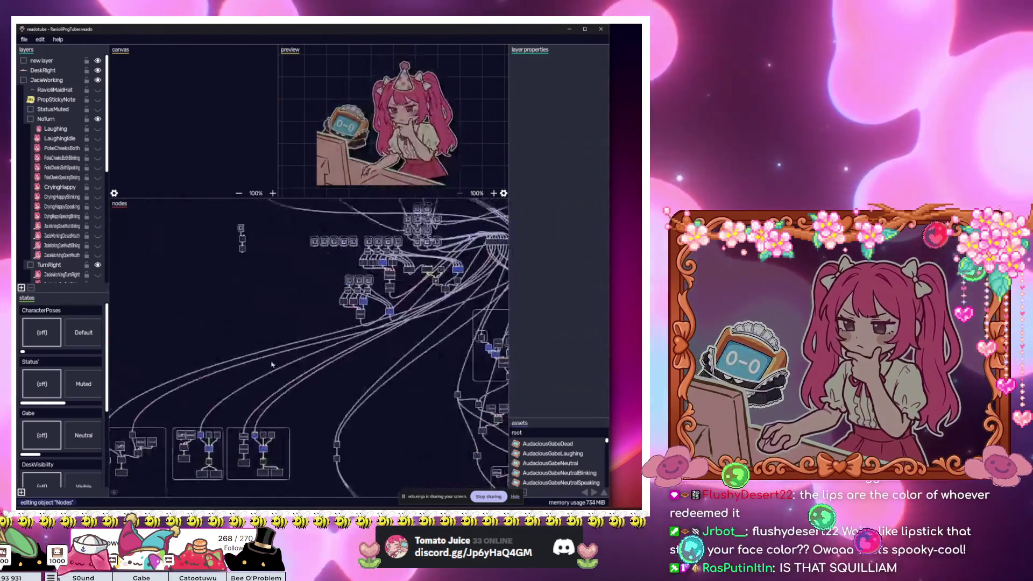
drag(271, 364, 294, 375)
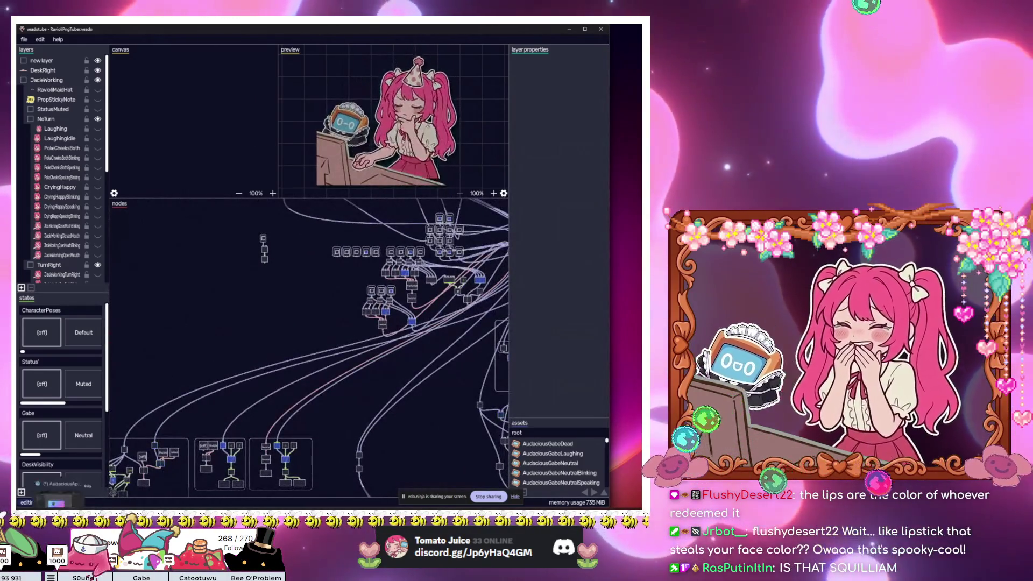
Step: Load the veado.tube usage docs in a new browser tab
mouse_move(84, 504)
click(100, 475)
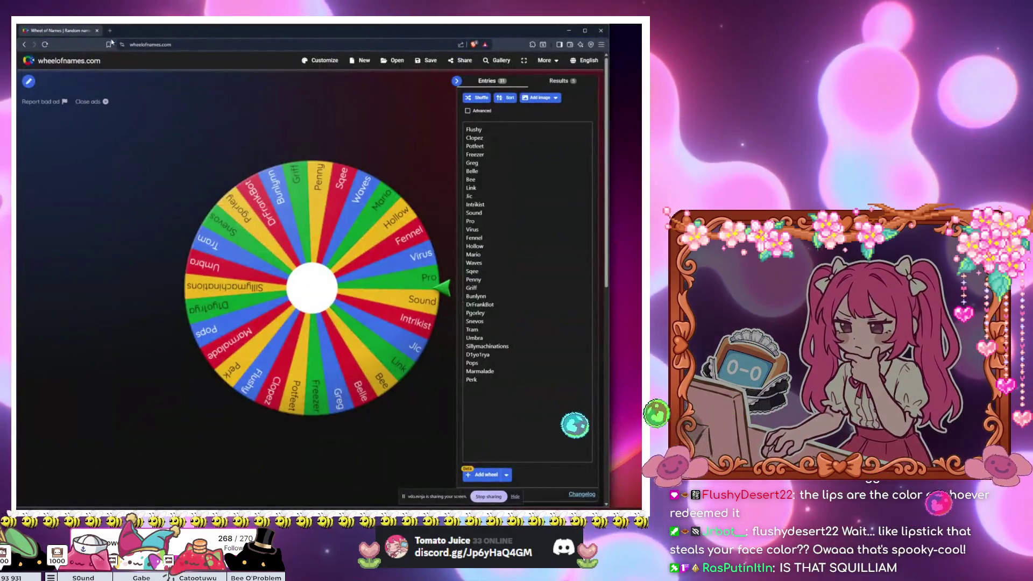
key(ctrl+t)
text(veao)
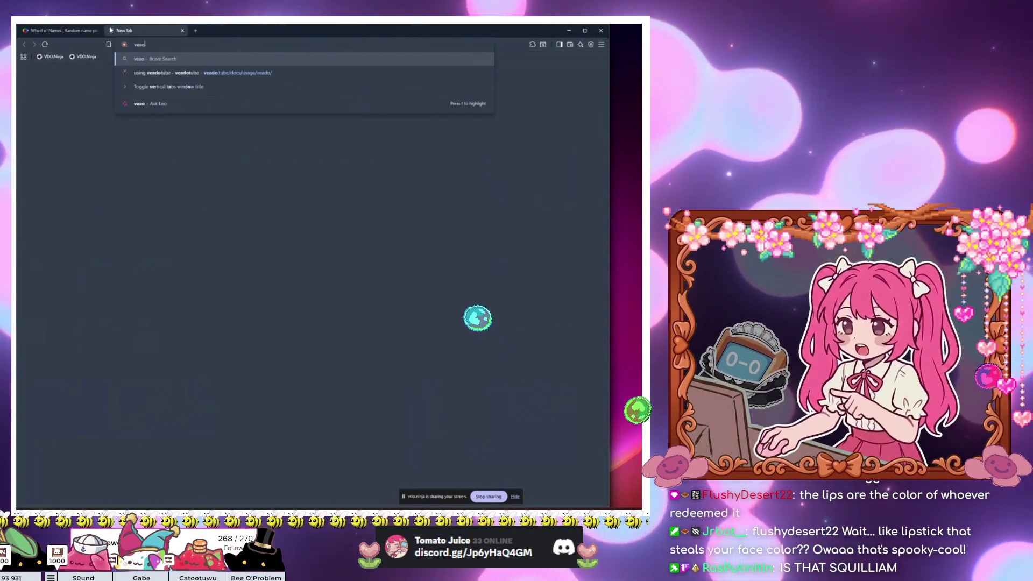
key(Down)
key(Return)
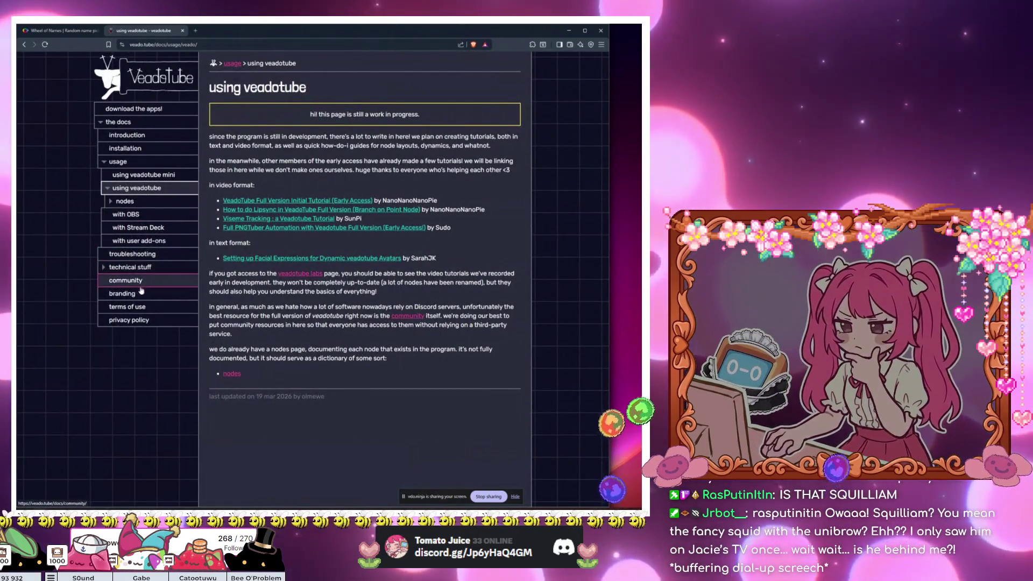
Step: Go to the technical stuff and API docs, peek at the instance channel page, and return
click(135, 267)
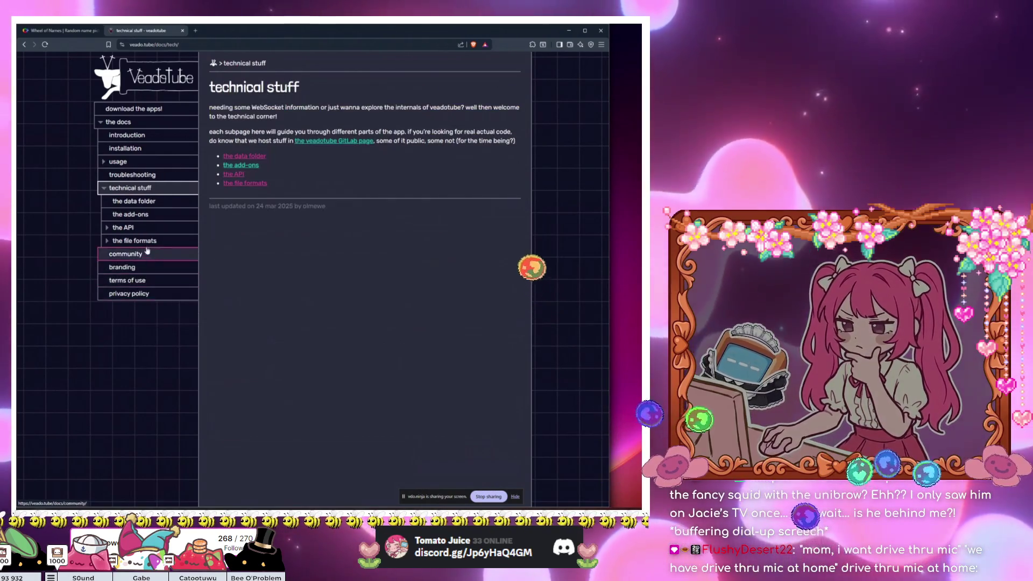
click(123, 228)
scroll(311, 255, down, 15)
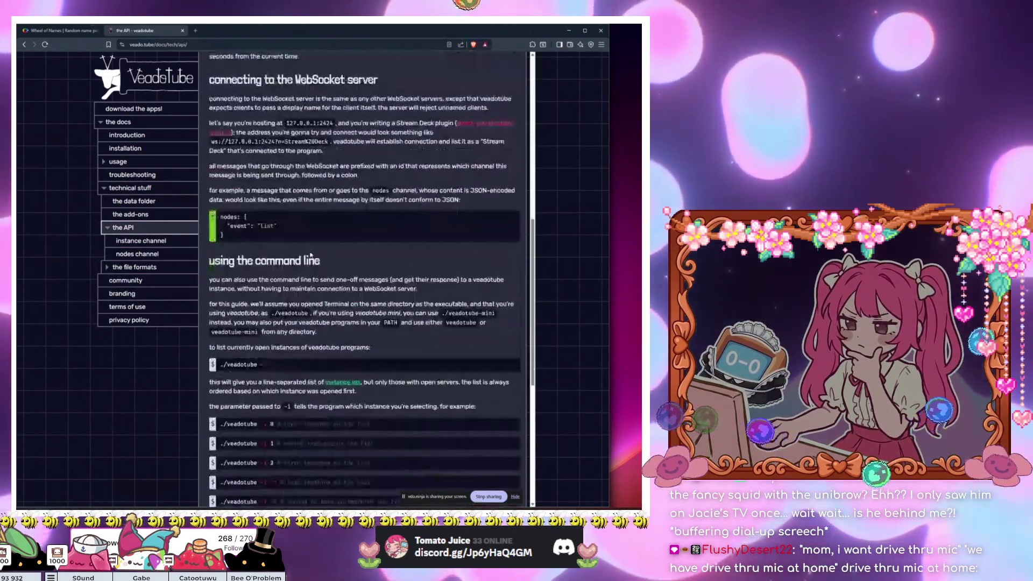
click(251, 466)
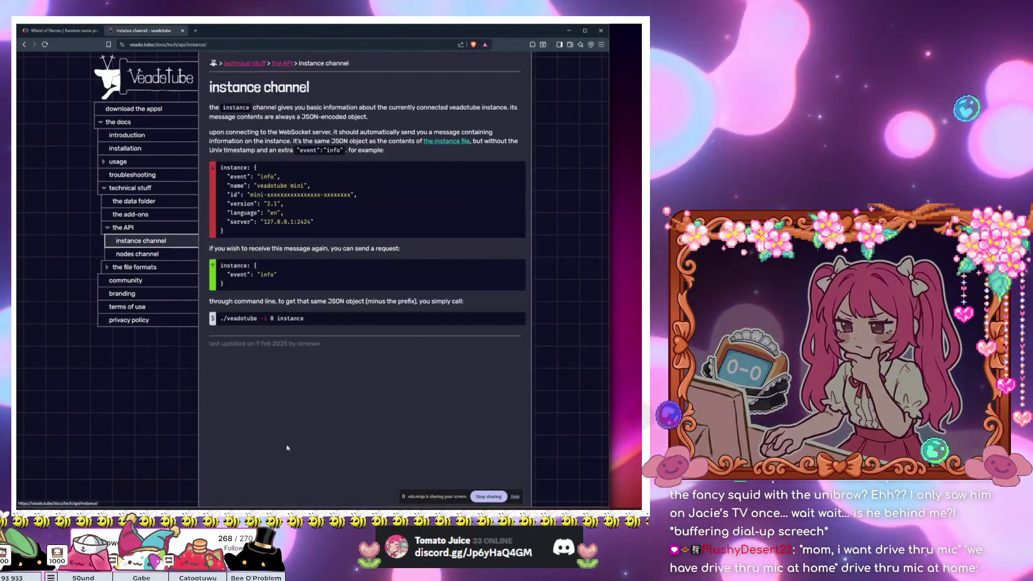
key(alt+Left)
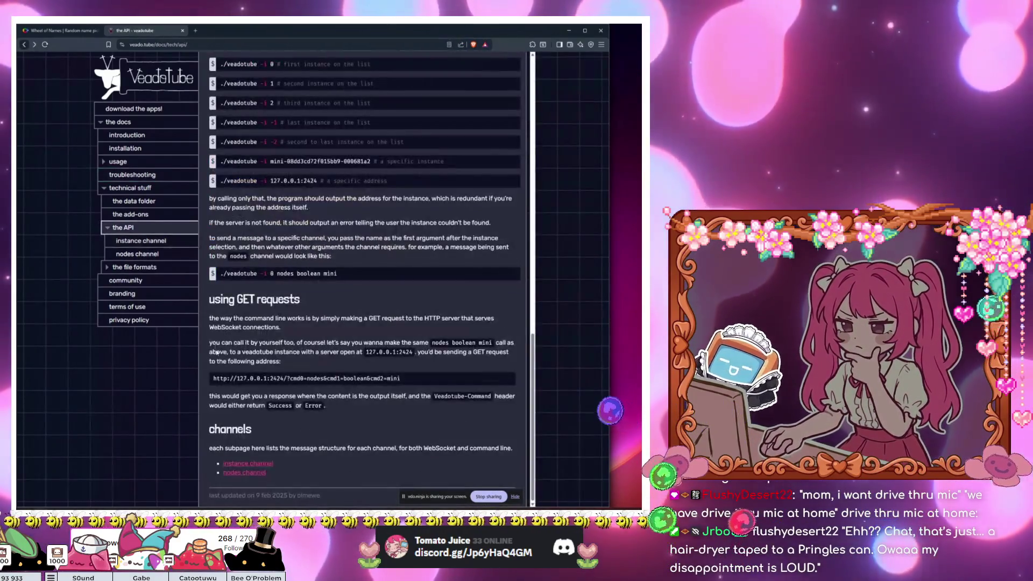
Step: Read the nodes channel page down to its stateEvents command-line examples
click(250, 474)
scroll(286, 405, down, 4)
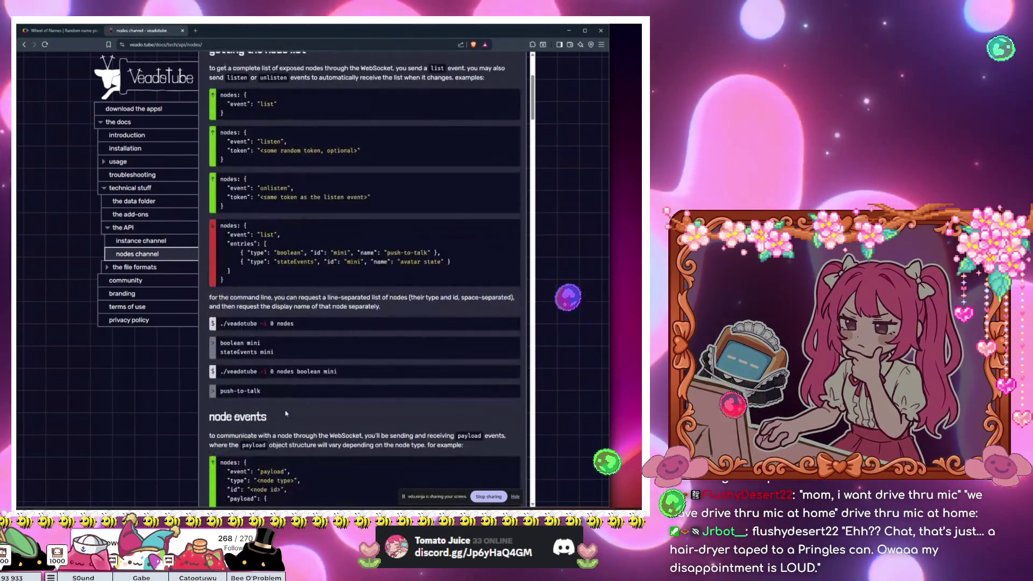
scroll(286, 404, up, 4)
scroll(287, 404, down, 10)
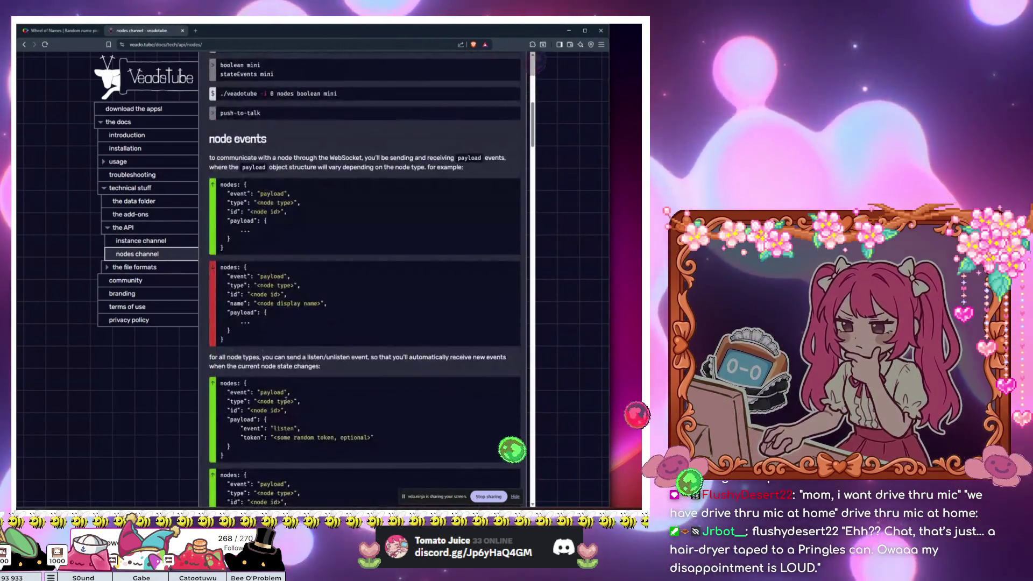
scroll(285, 399, down, 10)
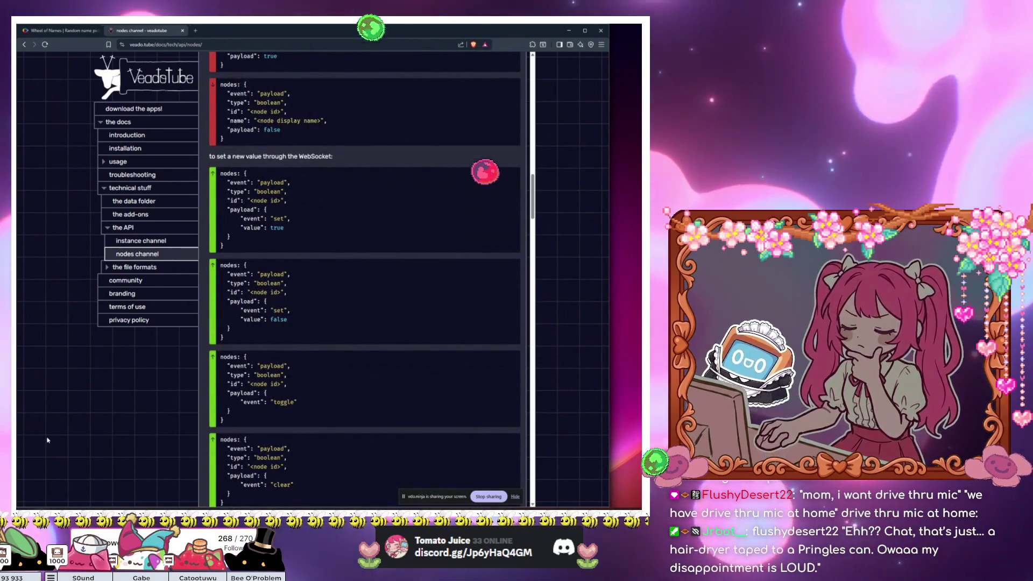
scroll(233, 412, down, 10)
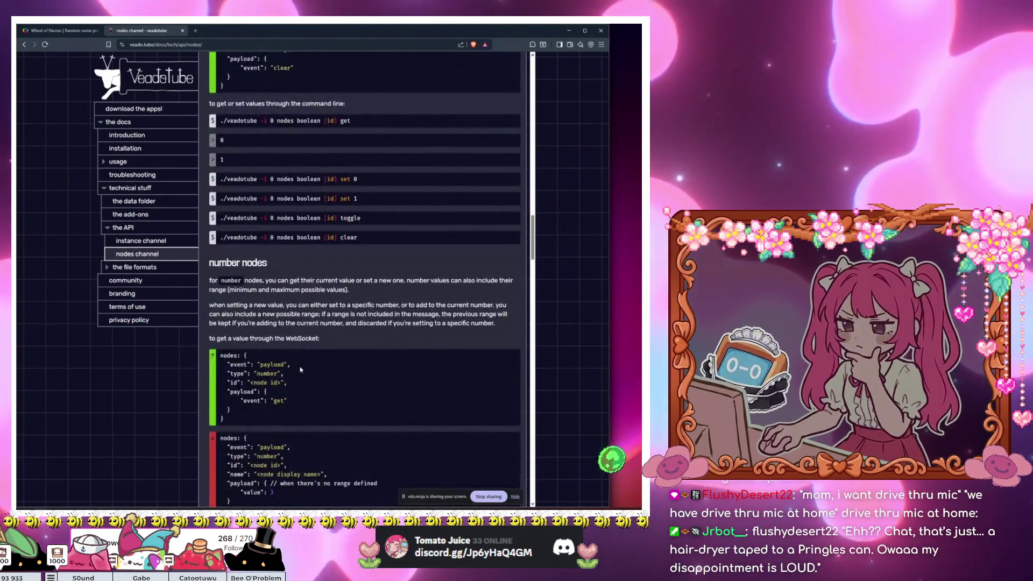
scroll(300, 365, down, 10)
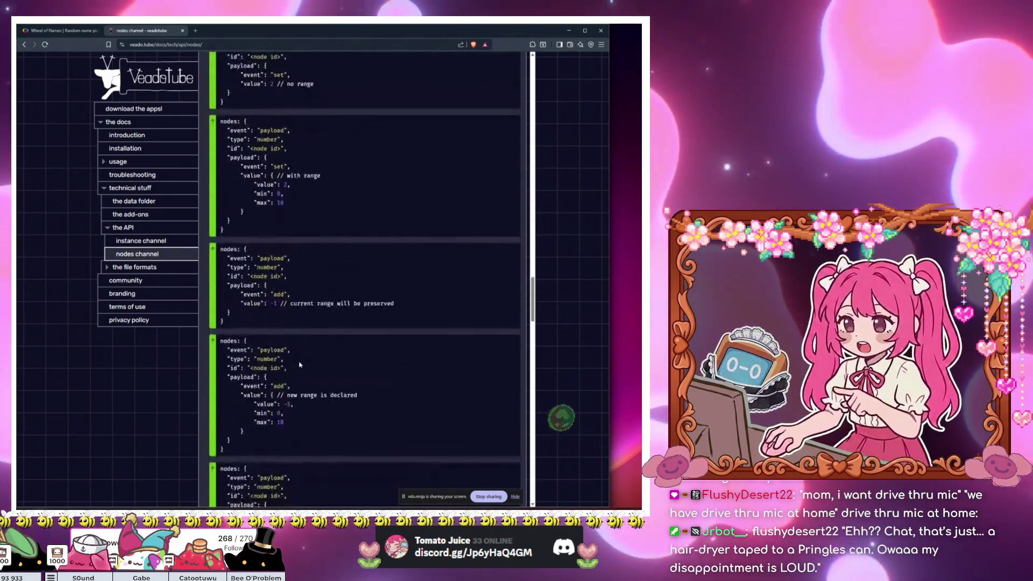
scroll(299, 364, down, 15)
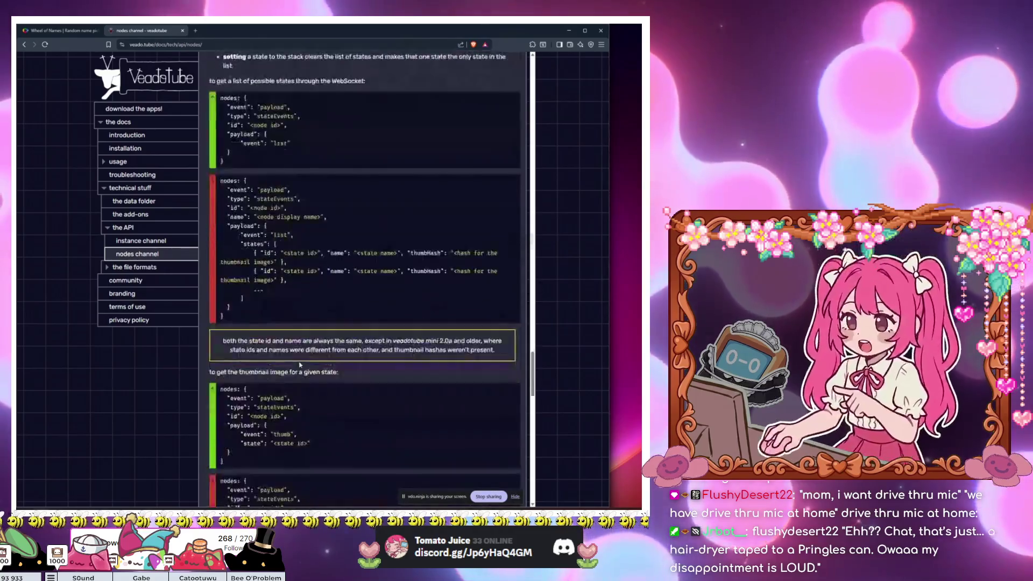
scroll(300, 364, down, 8)
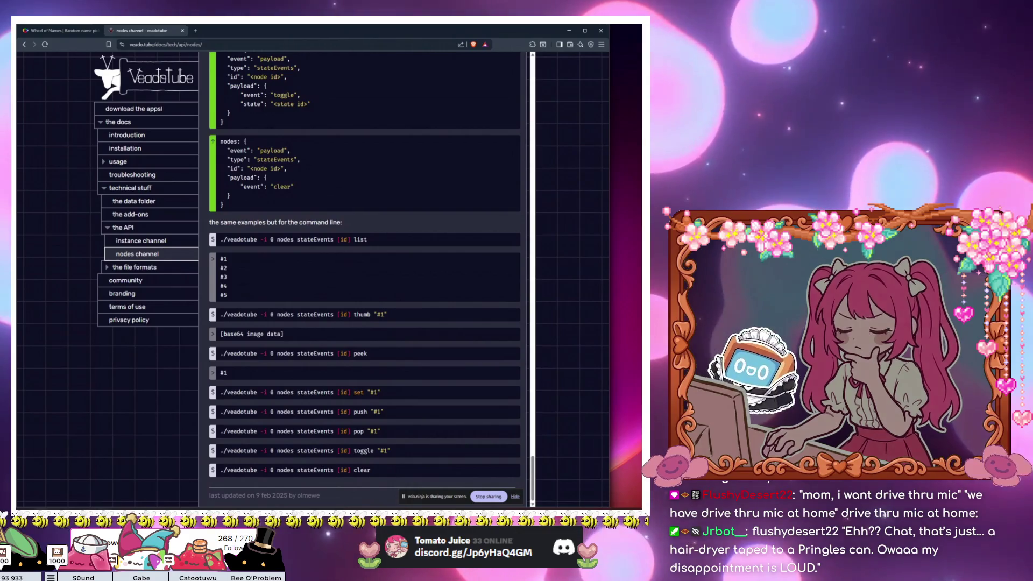
click(105, 480)
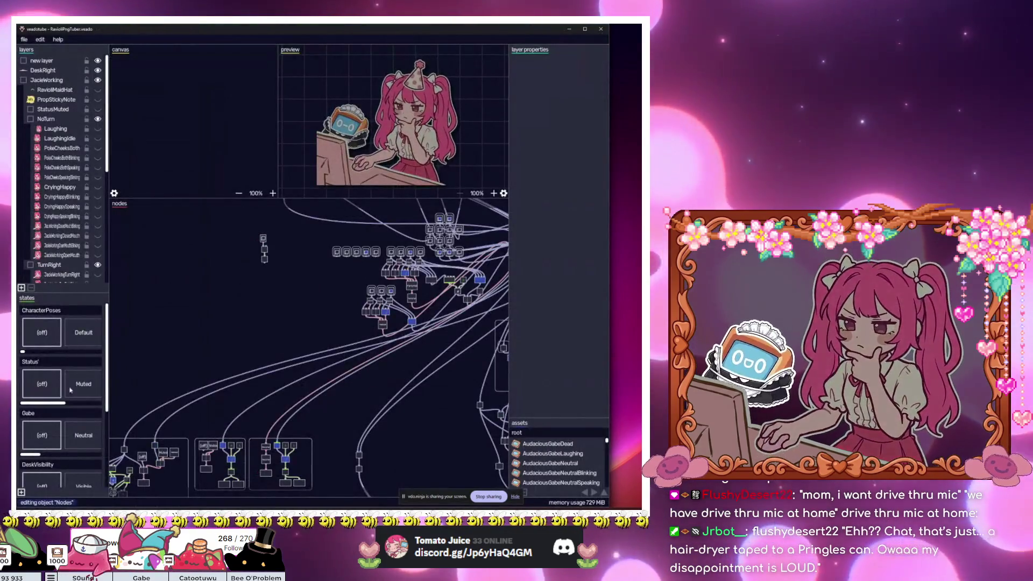
drag(108, 430, 245, 430)
scroll(98, 452, down, 3)
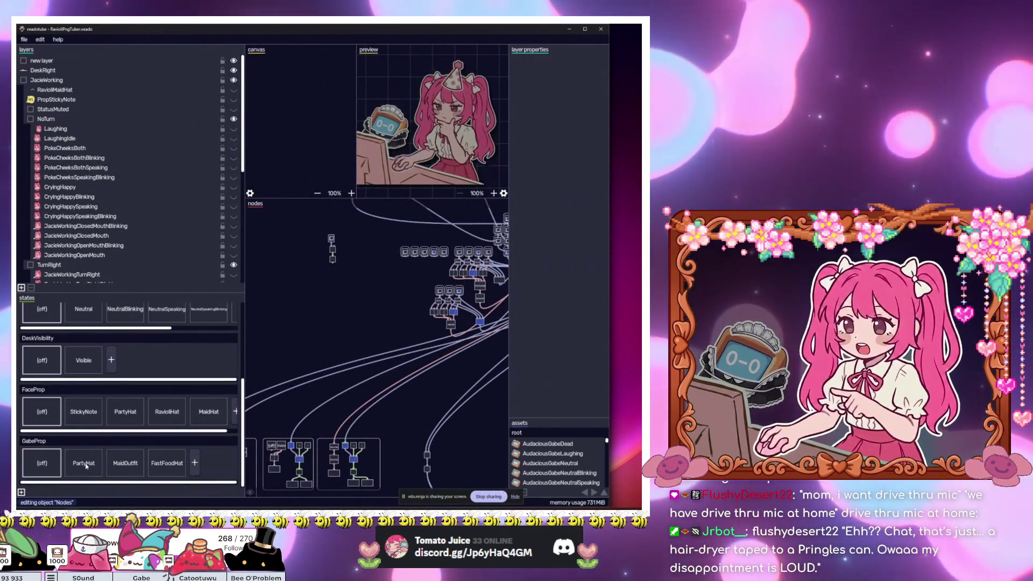
scroll(151, 433, right, 1)
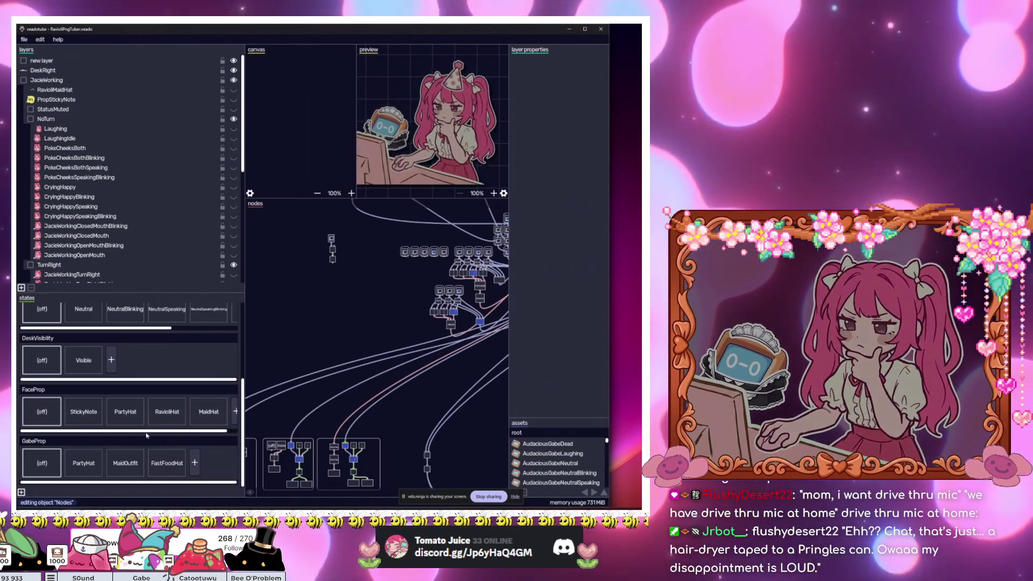
scroll(152, 433, left, 1)
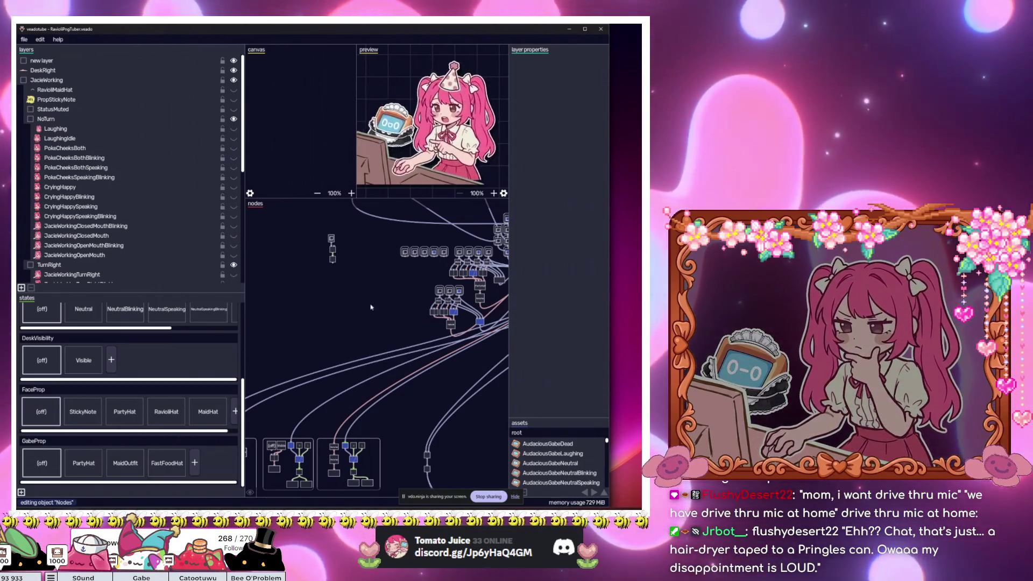
scroll(312, 308, down, 3)
scroll(312, 307, up, 5)
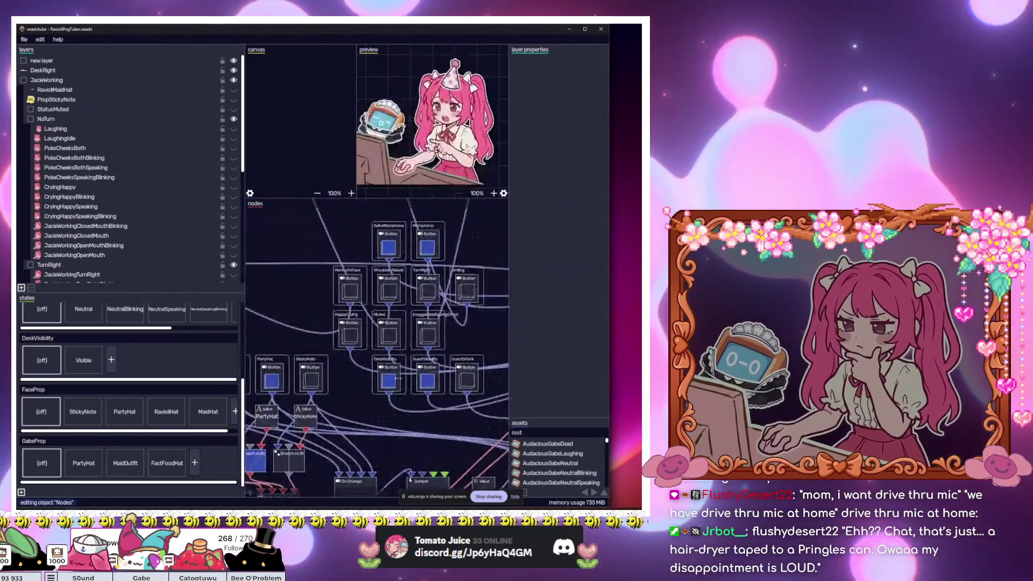
scroll(318, 348, down, 5)
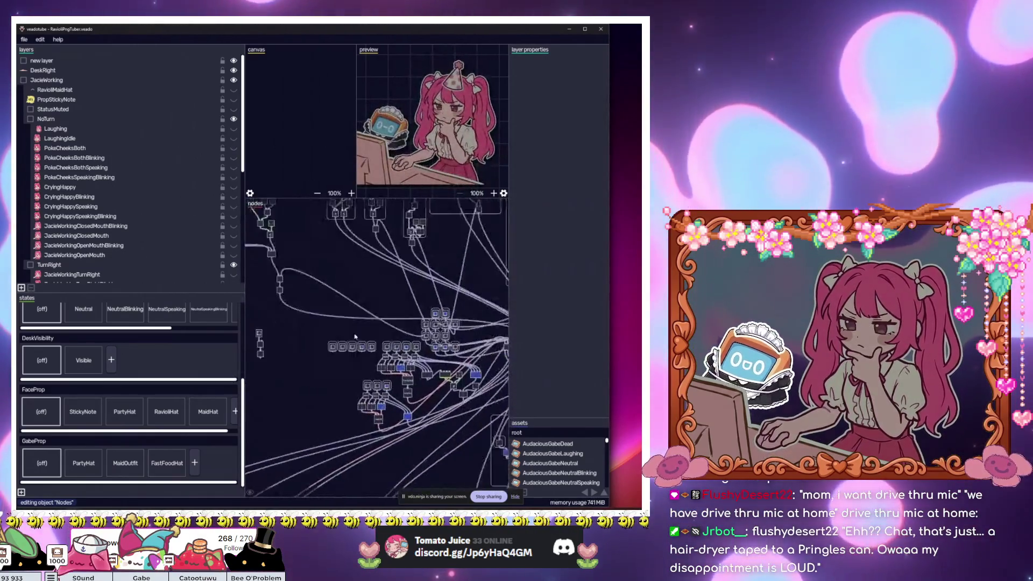
scroll(417, 348, up, 5)
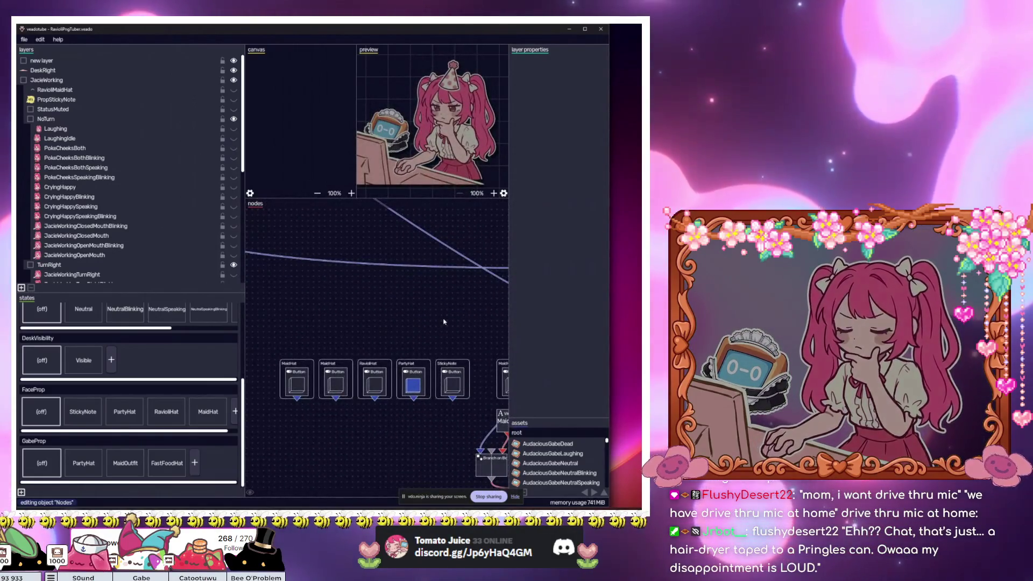
scroll(443, 322, down, 5)
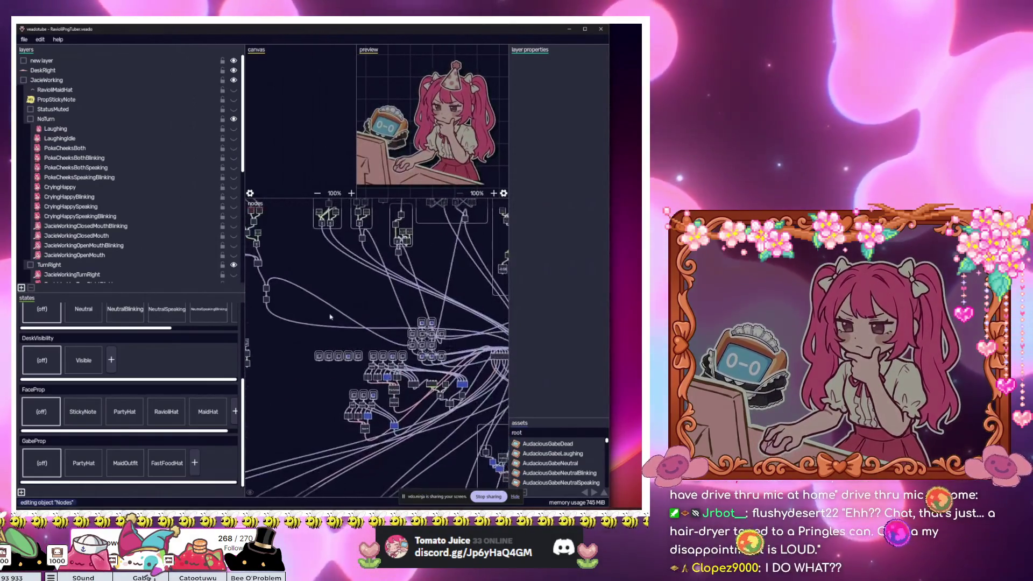
drag(449, 309, 265, 306)
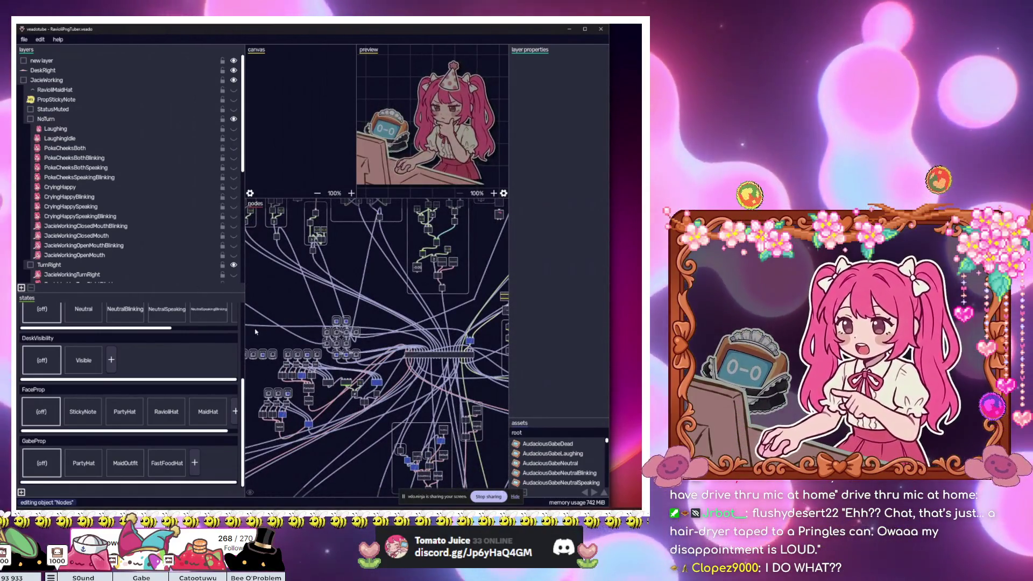
drag(243, 331, 125, 330)
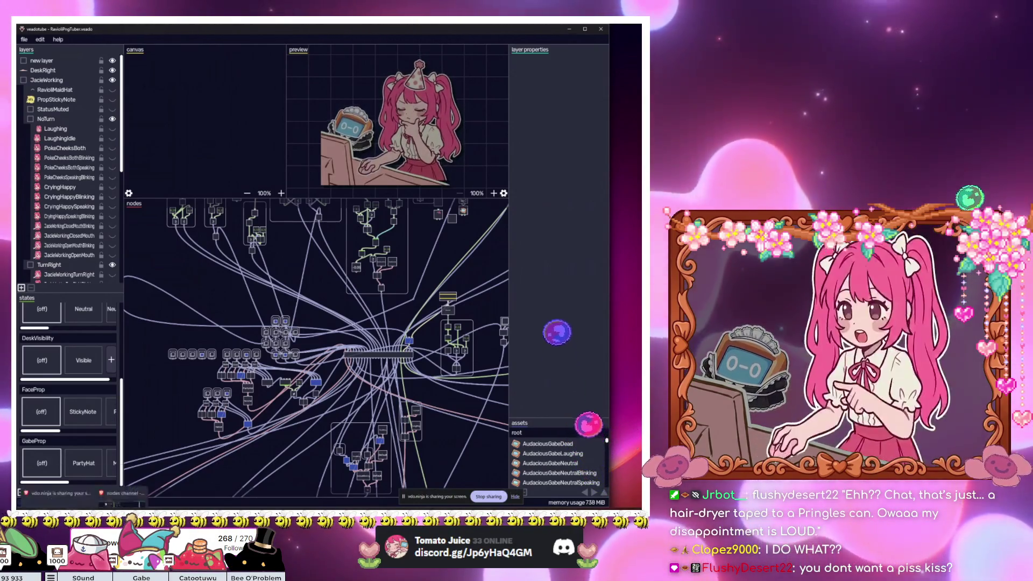
click(83, 511)
click(121, 476)
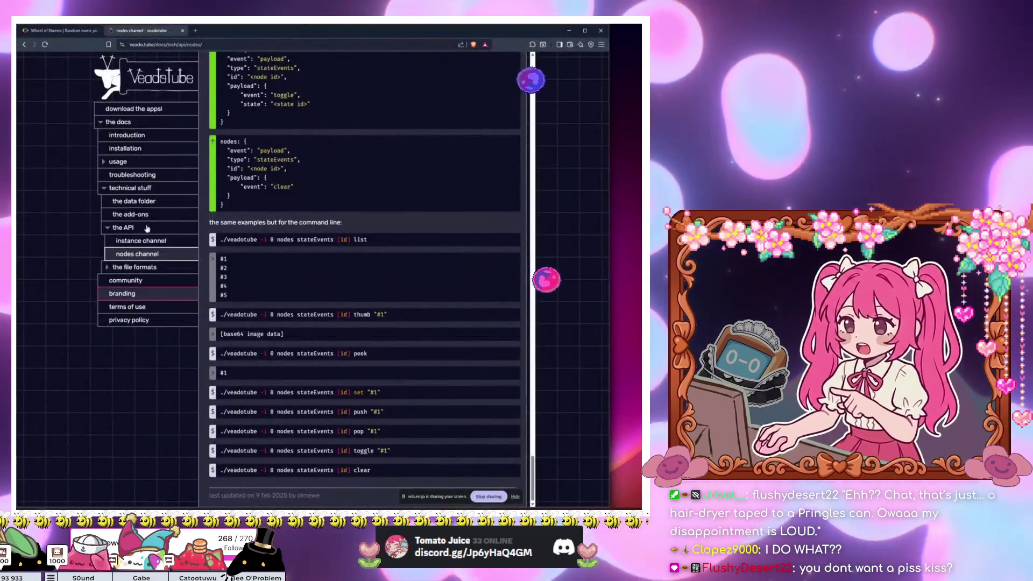
Step: Switch from the browser back to the Godot editor showing the StreamDeck scene
key(alt+Tab)
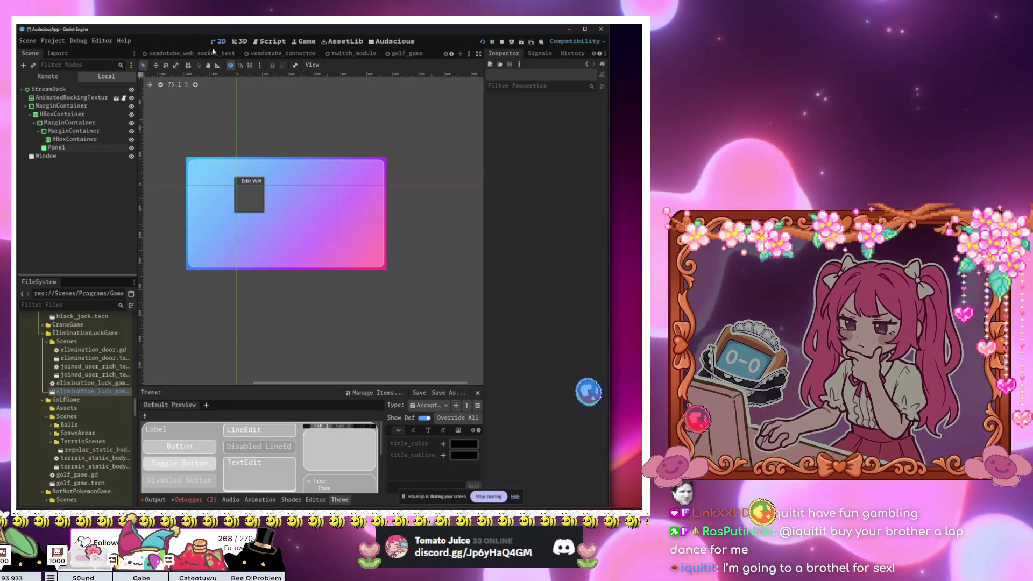
Step: View the veadotube_web_socket_test scene with the RavioliHatButton deselected
click(190, 53)
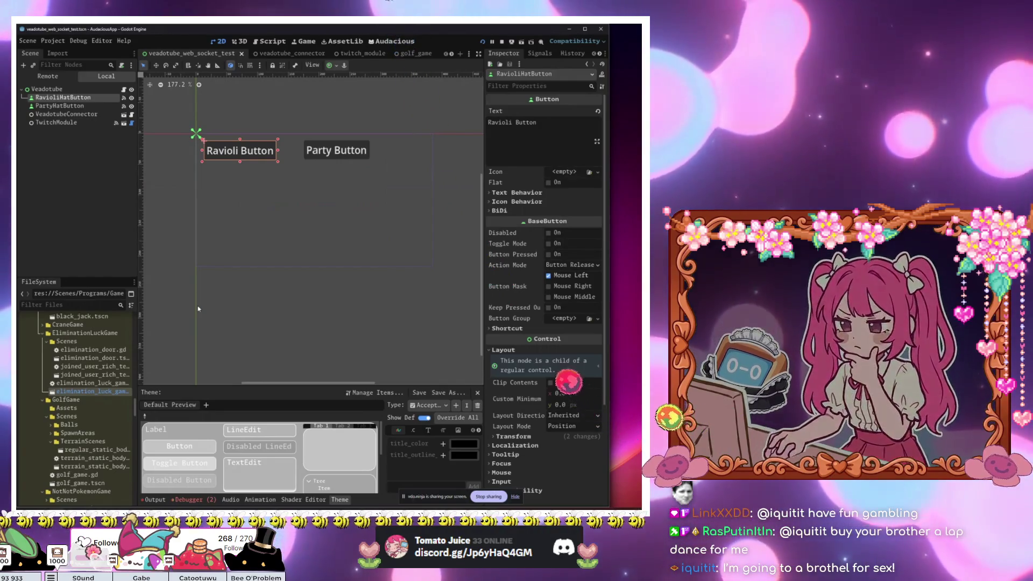
click(256, 309)
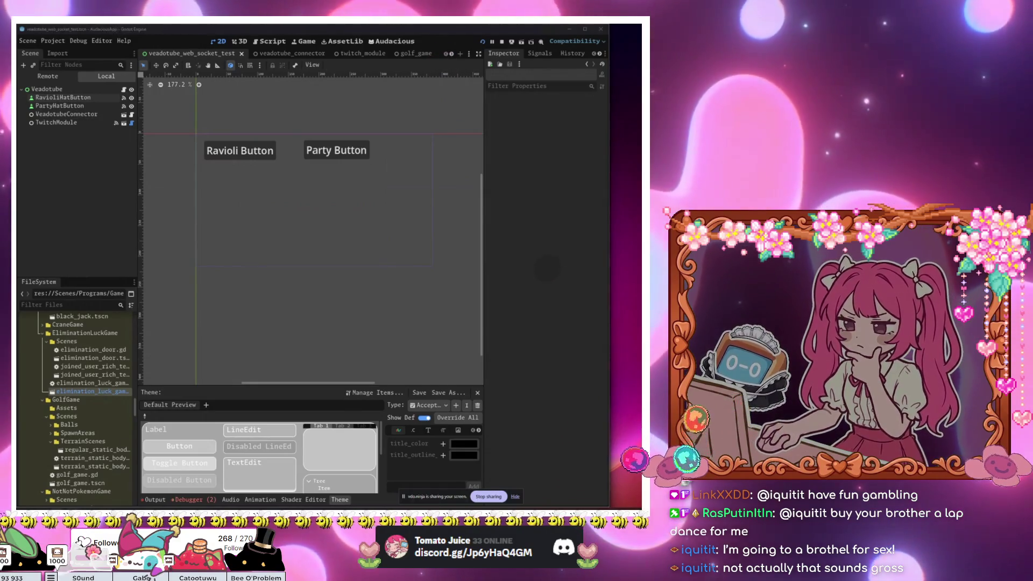
key(alt+Tab)
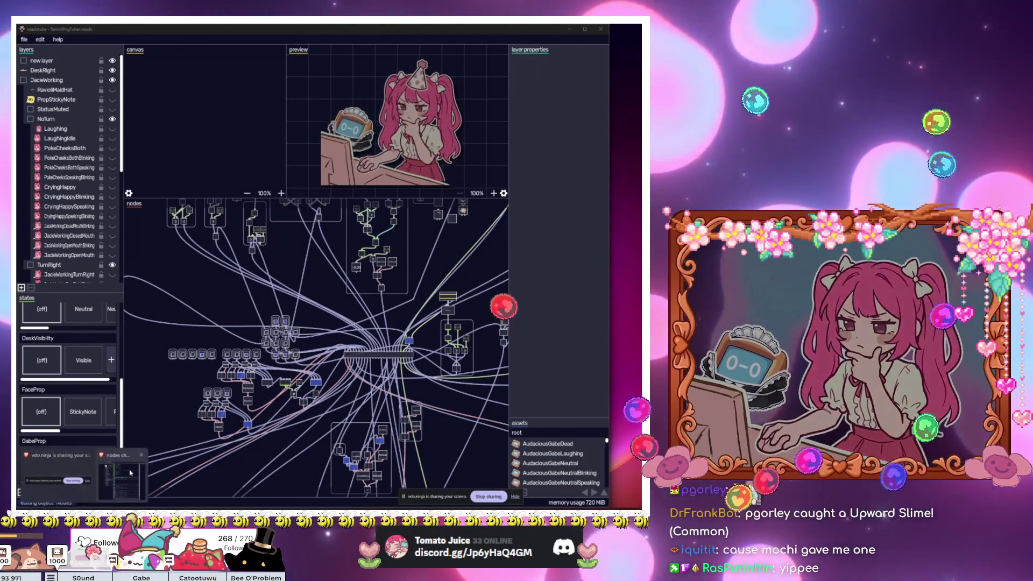
Step: Return to the nodes channel docs in the browser and open a new empty tab
click(130, 473)
click(196, 30)
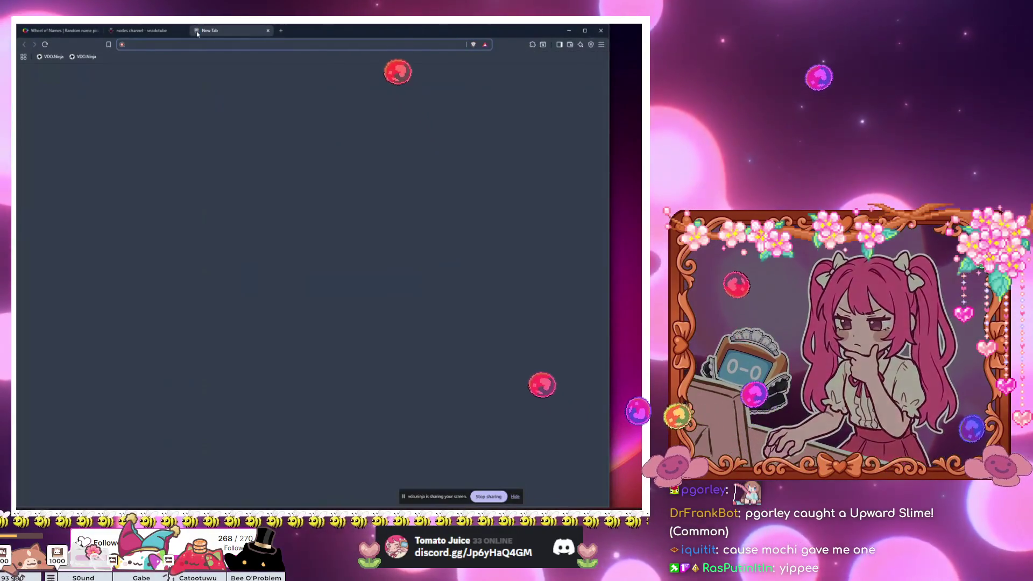
text(}tv)
key(BackSpace)
key(BackSpace)
key(BackSpace)
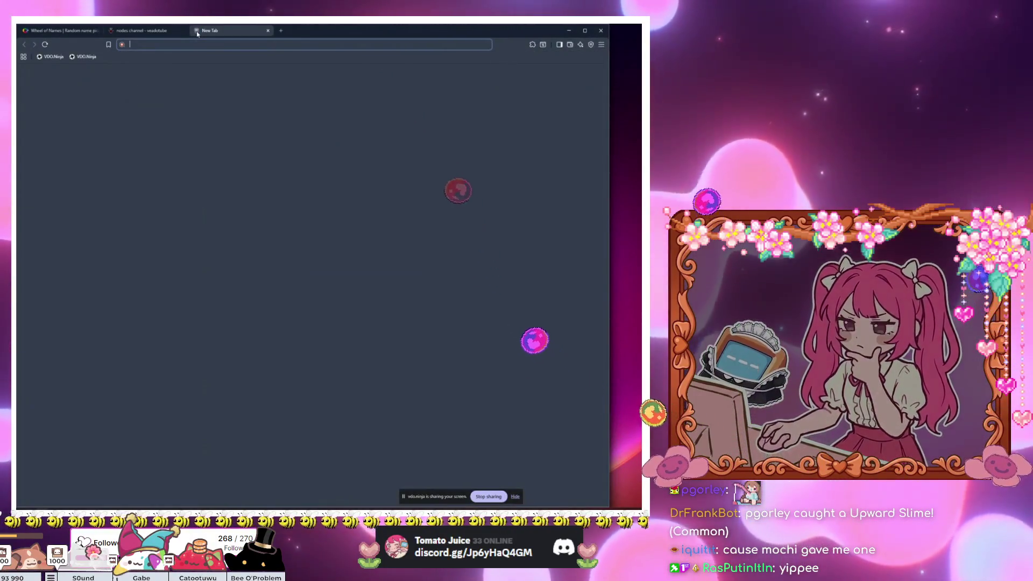
Step: Load 7tv, open its emote directory, and search for 'nay' emotes
text(7tv)
key(Return)
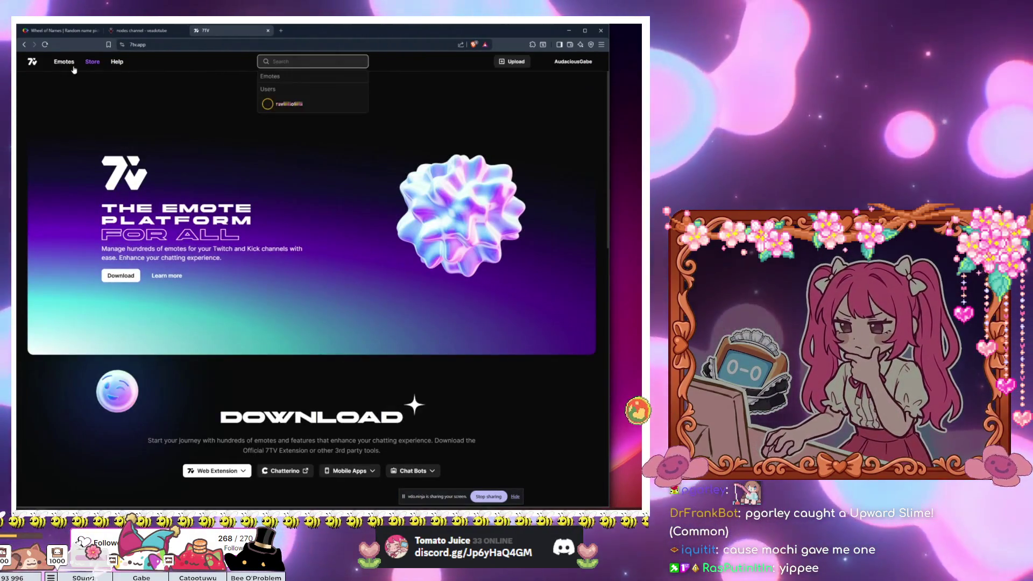
click(64, 62)
click(303, 63)
text(nay)
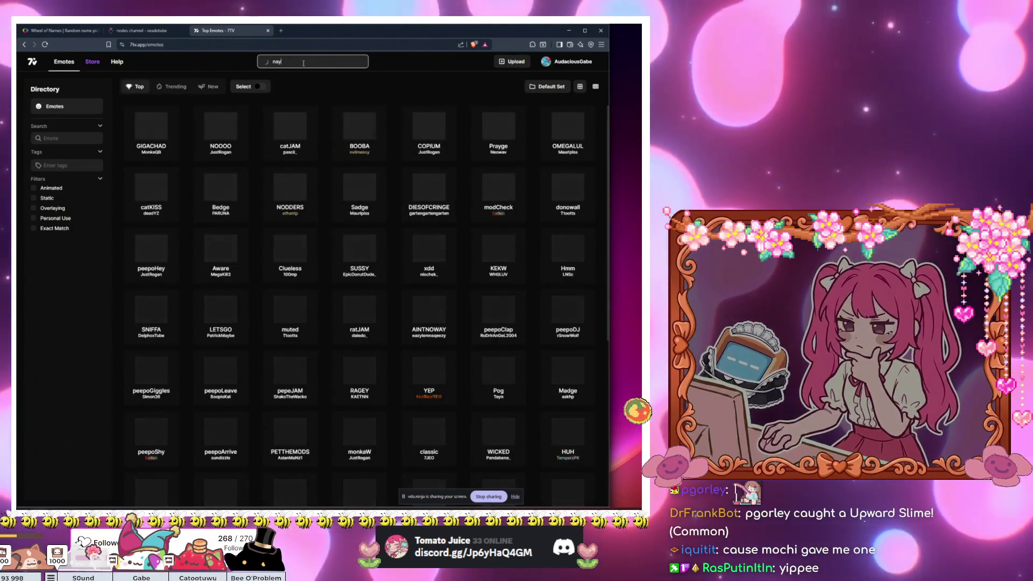
key(Return)
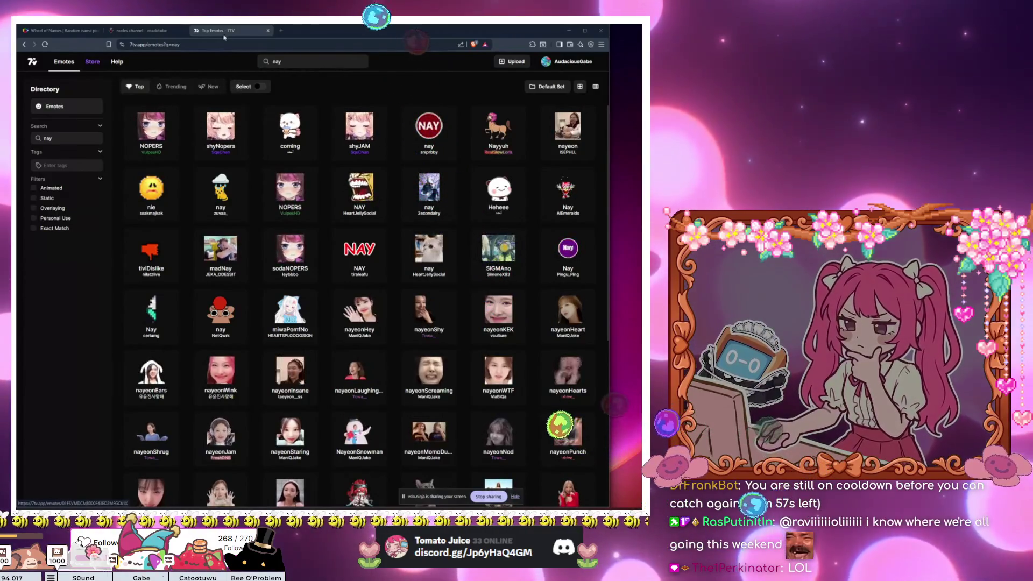
Step: Leave the veadotube nodes docs, glance at Discord and the AudaciousApp debug window, and return to Godot
click(158, 28)
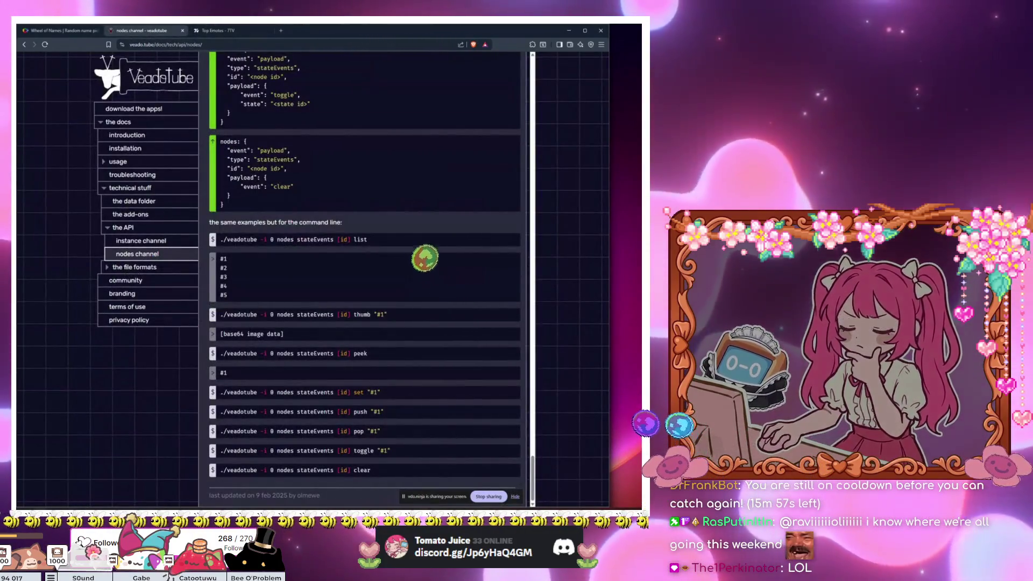
key(alt+Tab)
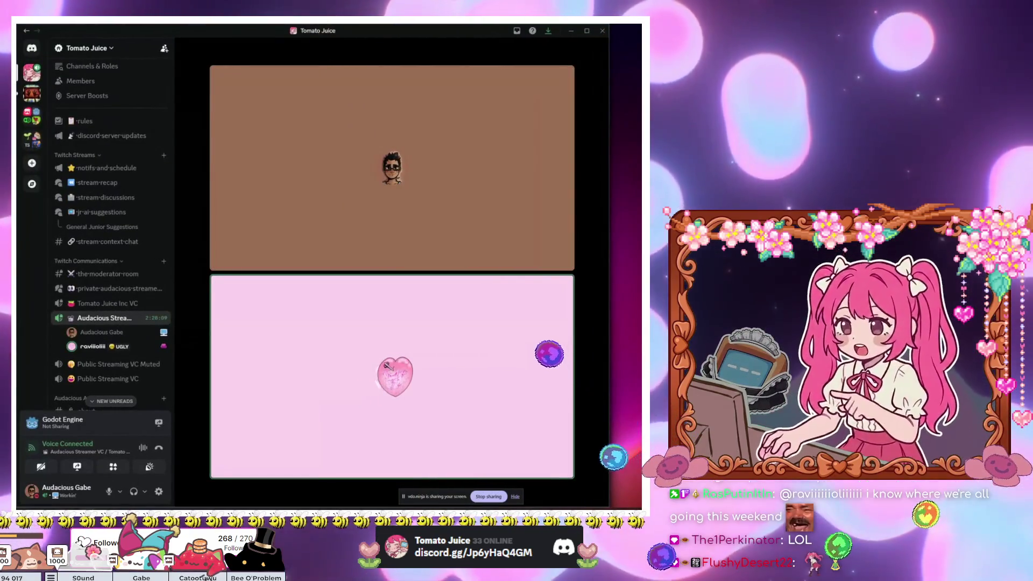
key(alt+Tab)
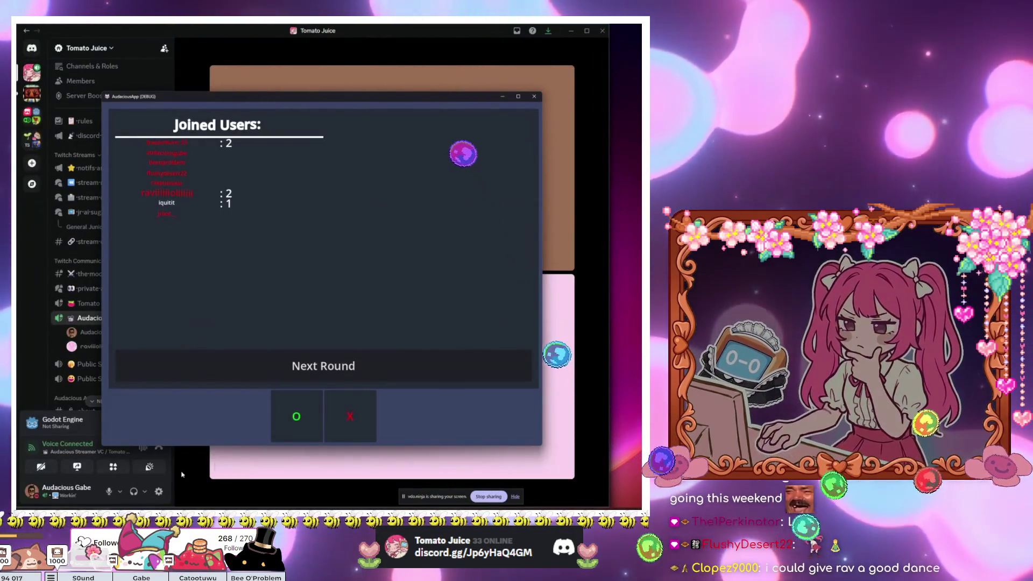
key(alt+Tab)
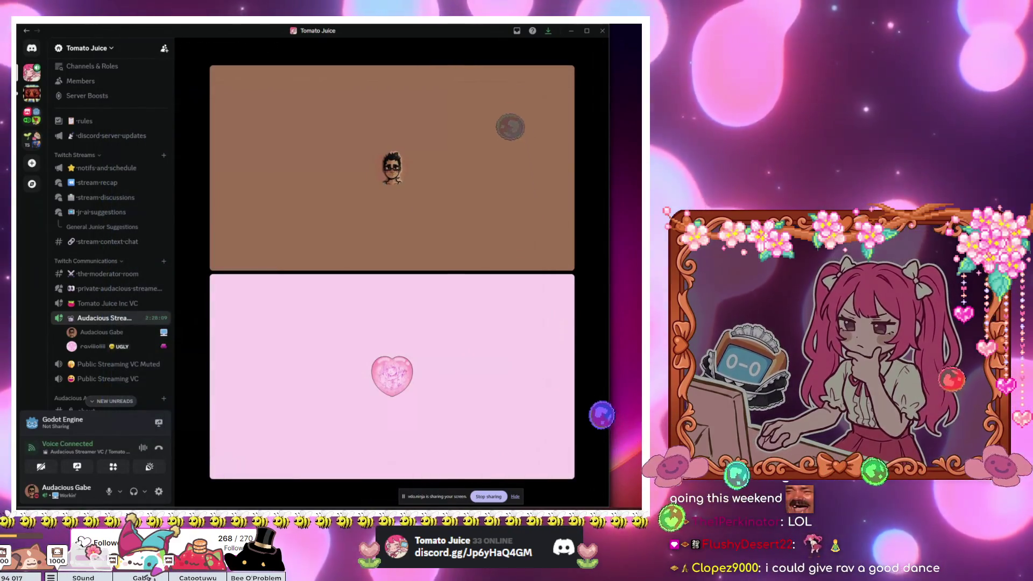
key(alt+Tab)
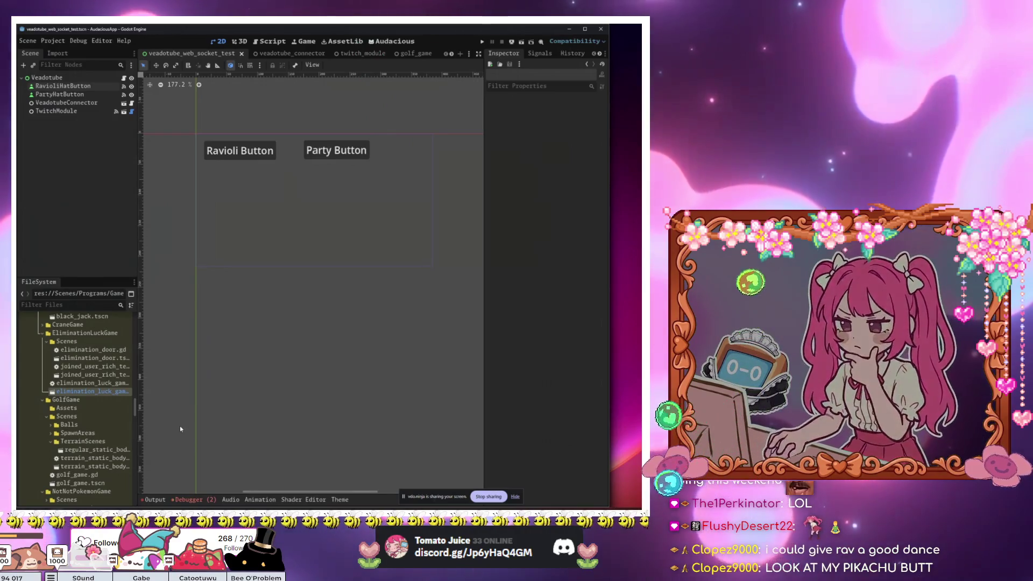
Step: Look over the Veadotube scene, then switch to the unsaved StreamDeck scene and select its Window node
click(344, 254)
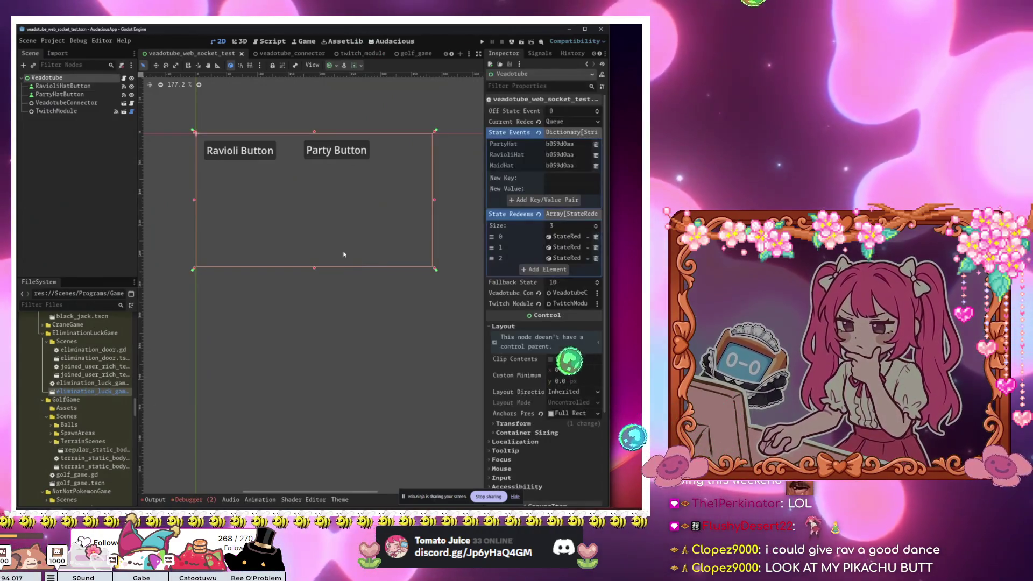
click(239, 150)
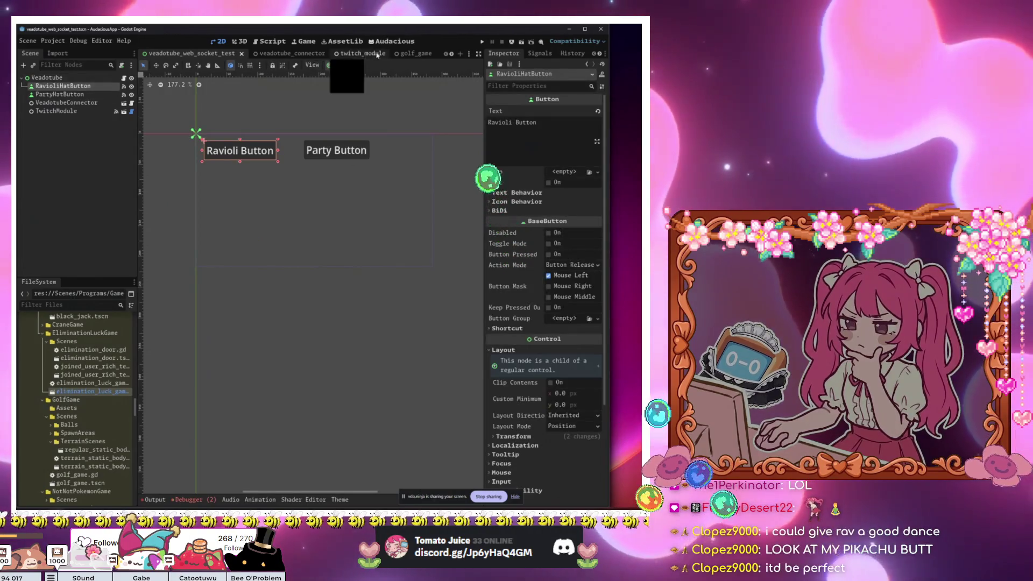
scroll(437, 56, down, 2)
scroll(451, 55, down, 1)
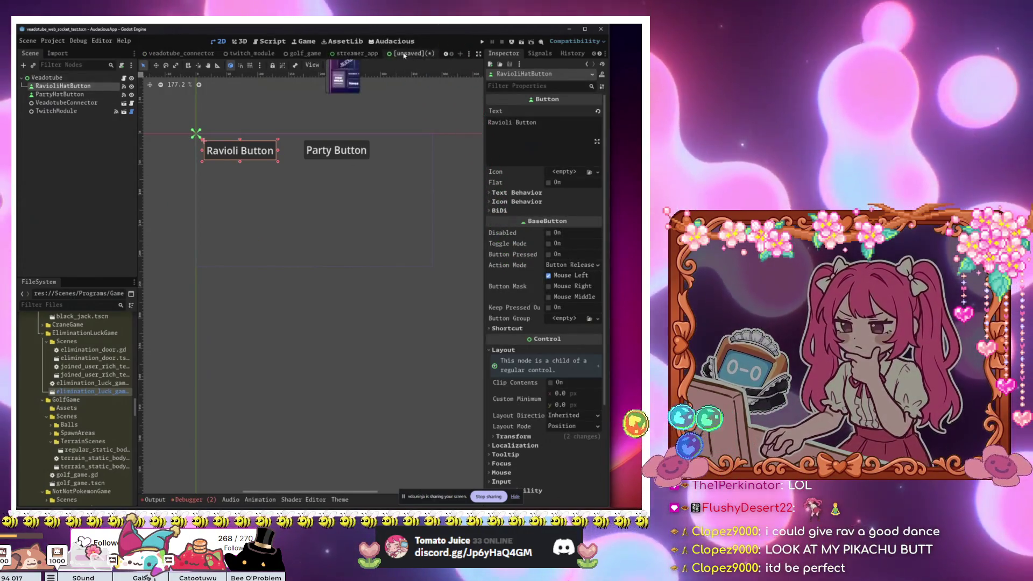
click(331, 53)
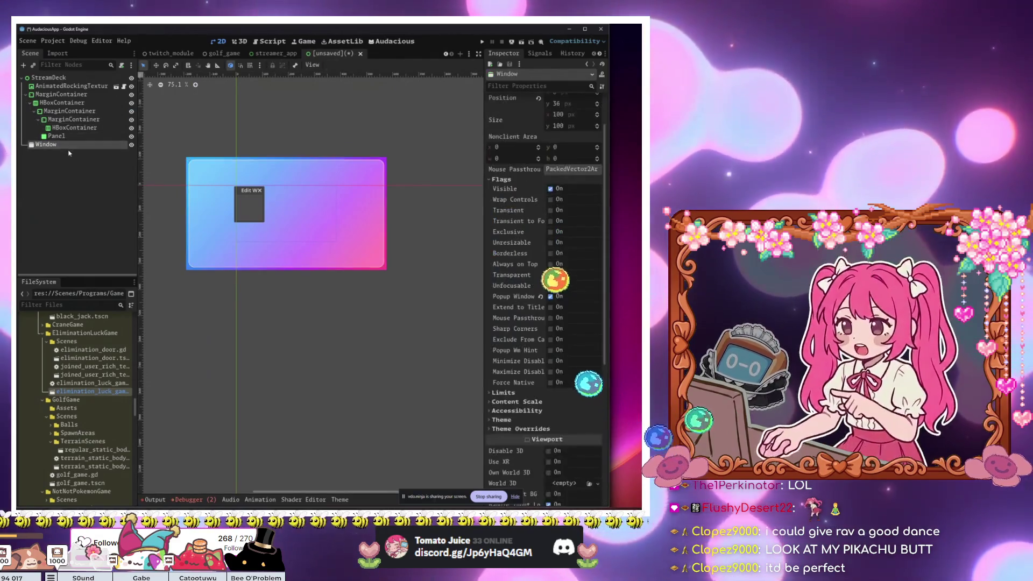
click(86, 86)
click(66, 144)
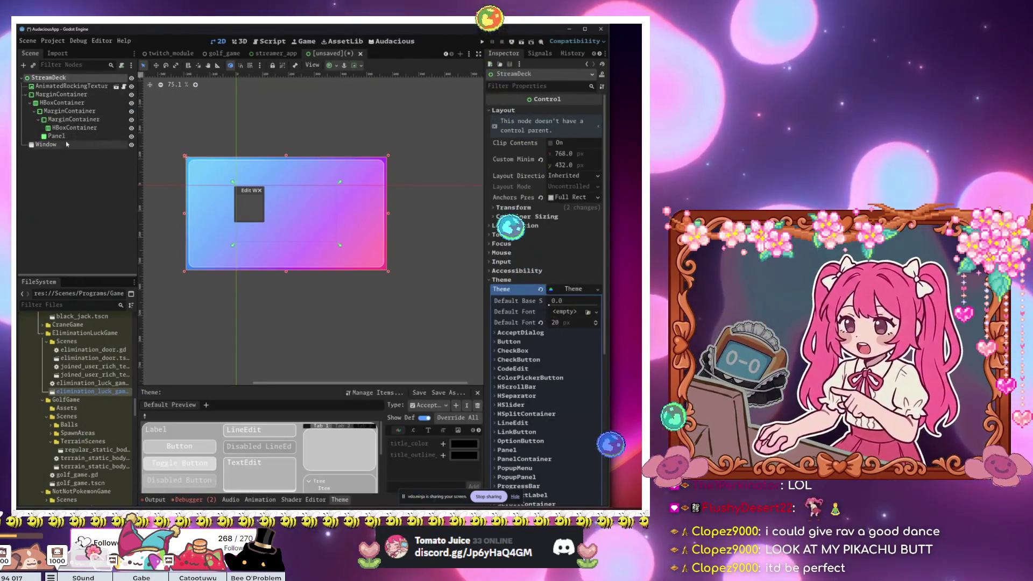
Step: Add a Button child under Window and give it the Full Rect anchor preset
key(ctrl+a)
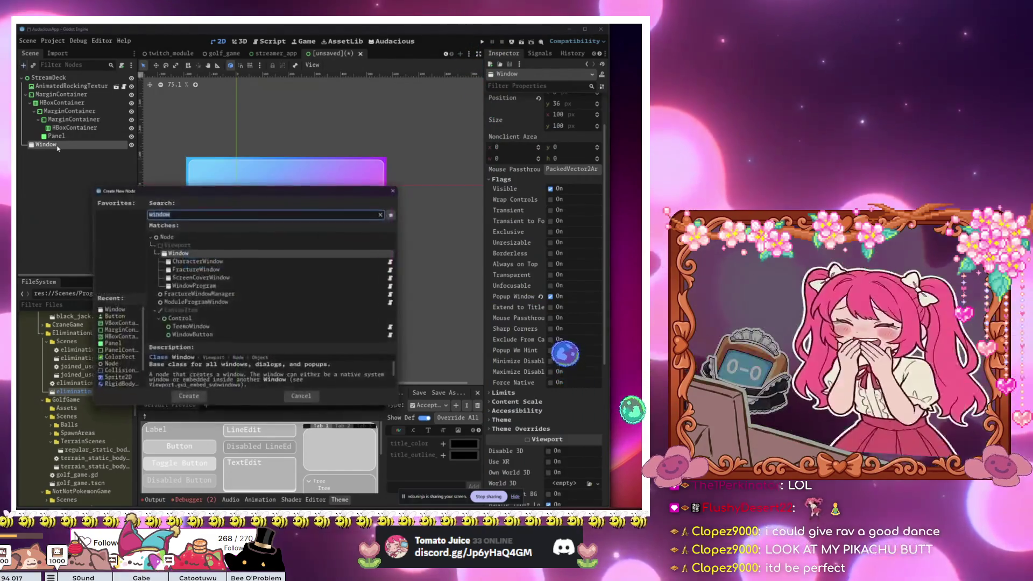
text(button)
key(Return)
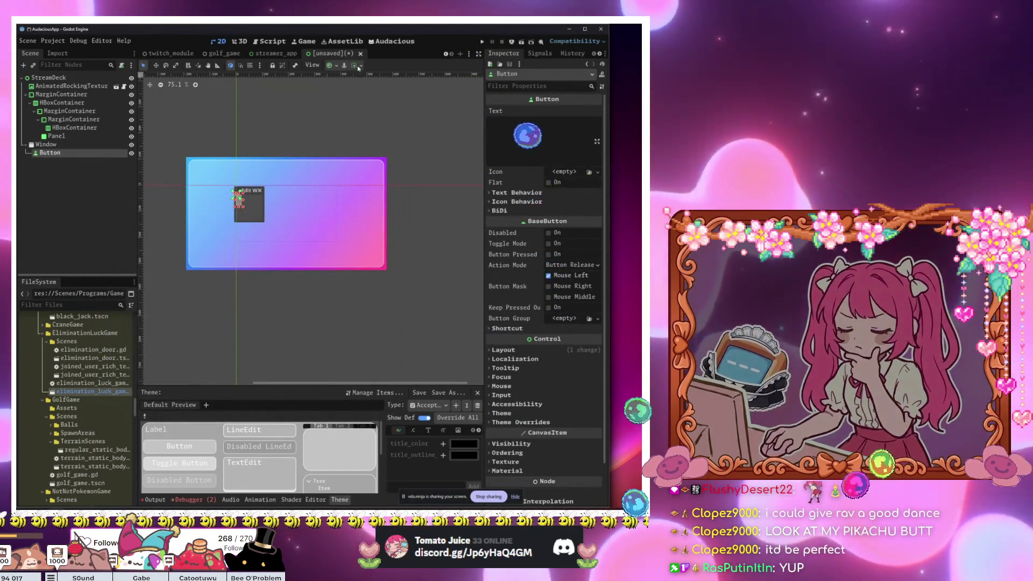
click(330, 65)
click(323, 350)
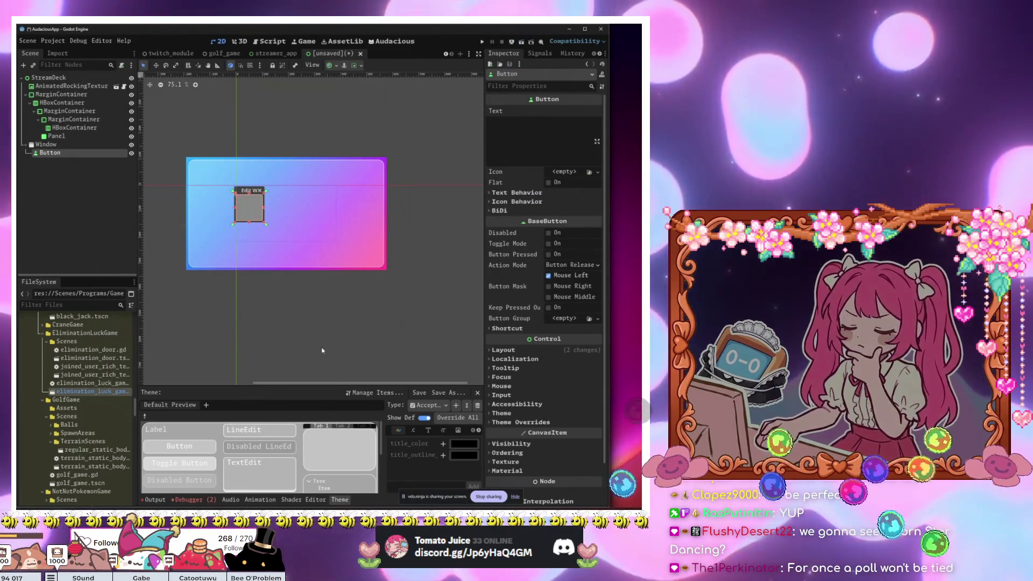
click(255, 249)
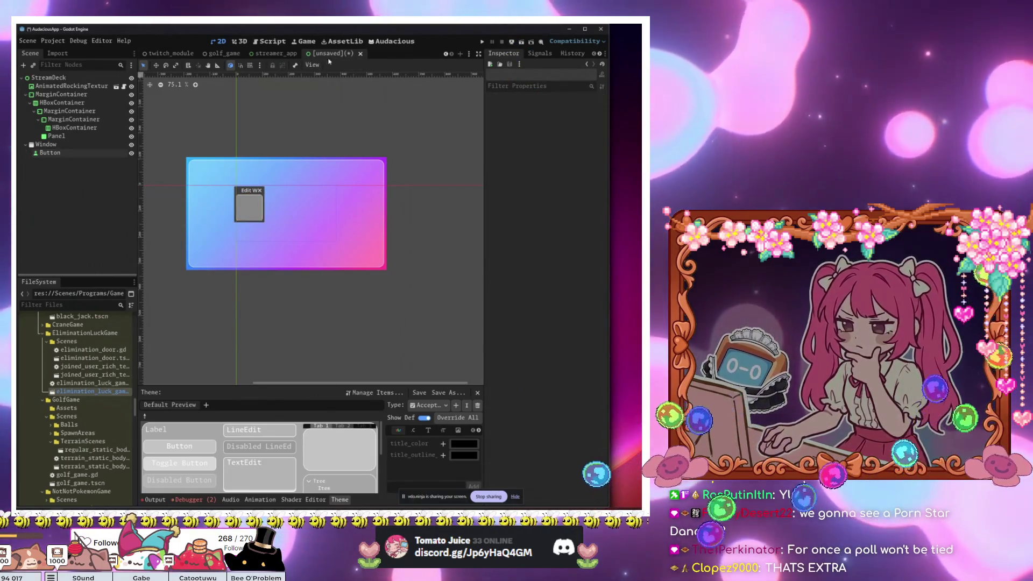
click(327, 64)
key(Escape)
Step: Save the scene as stream_deck.tscn in a new StreamDeck folder under Apps/TwitchApps, then run the project
key(ctrl+s)
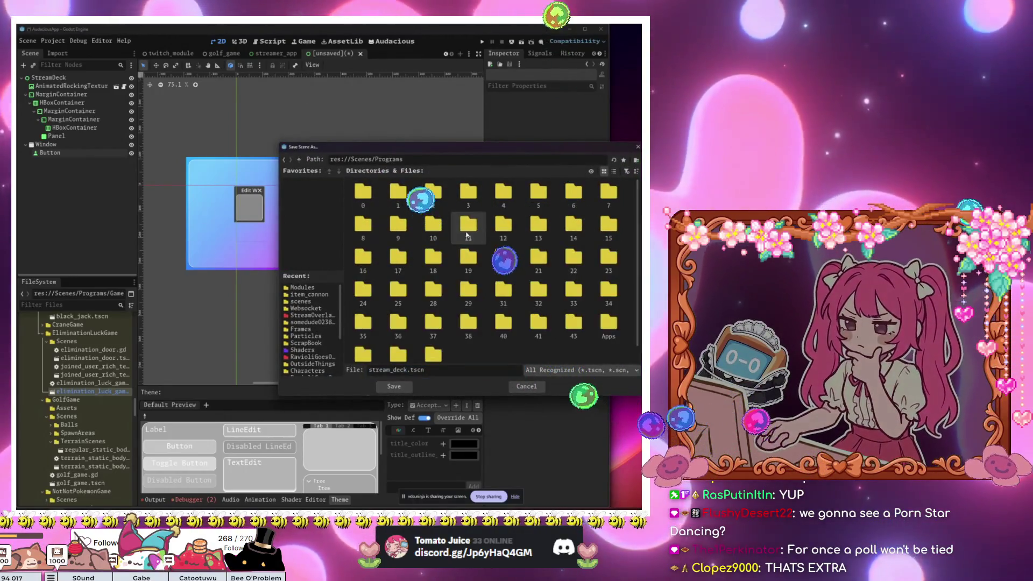
scroll(447, 291, down, 2)
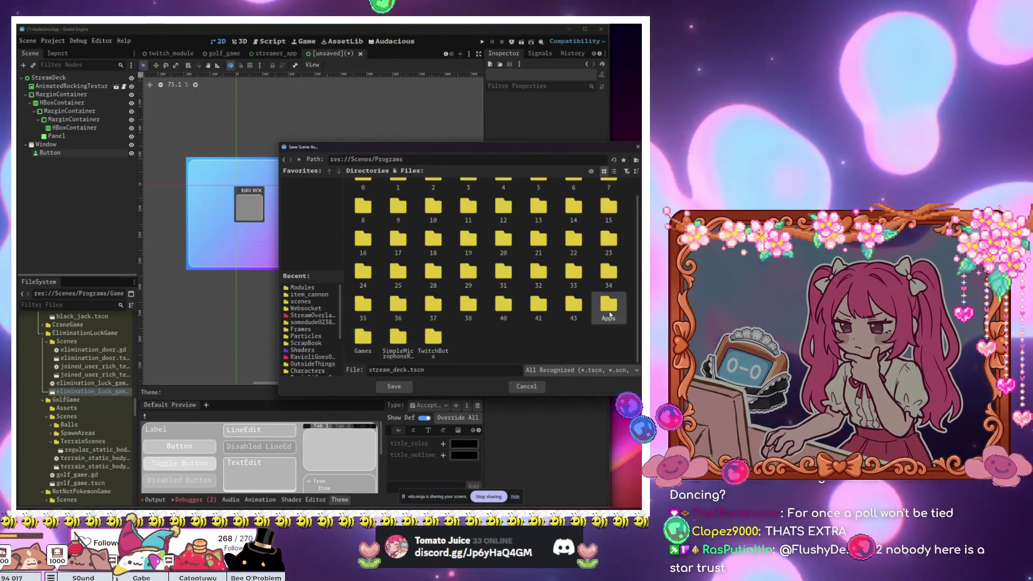
double_click(609, 307)
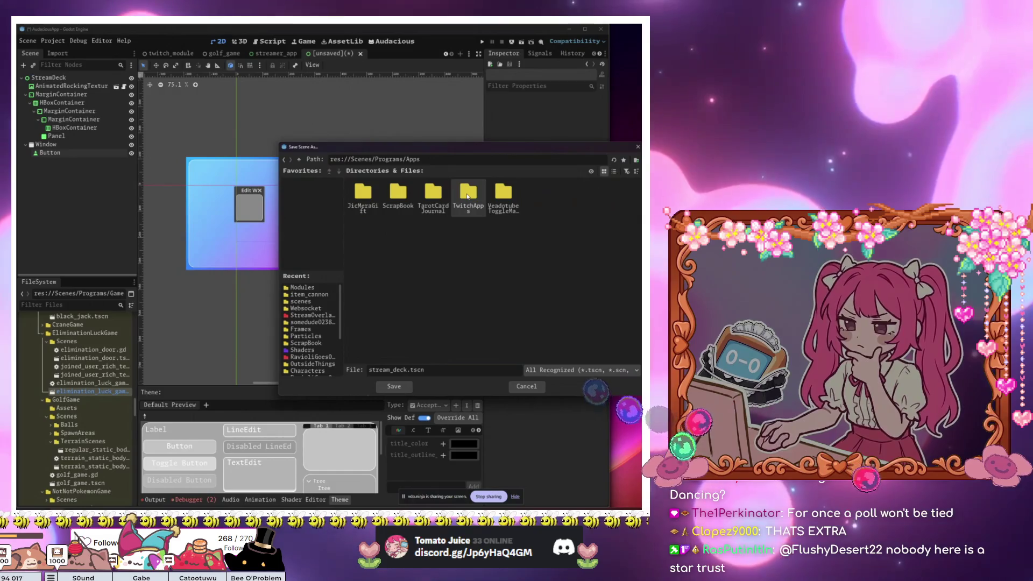
right_click(455, 240)
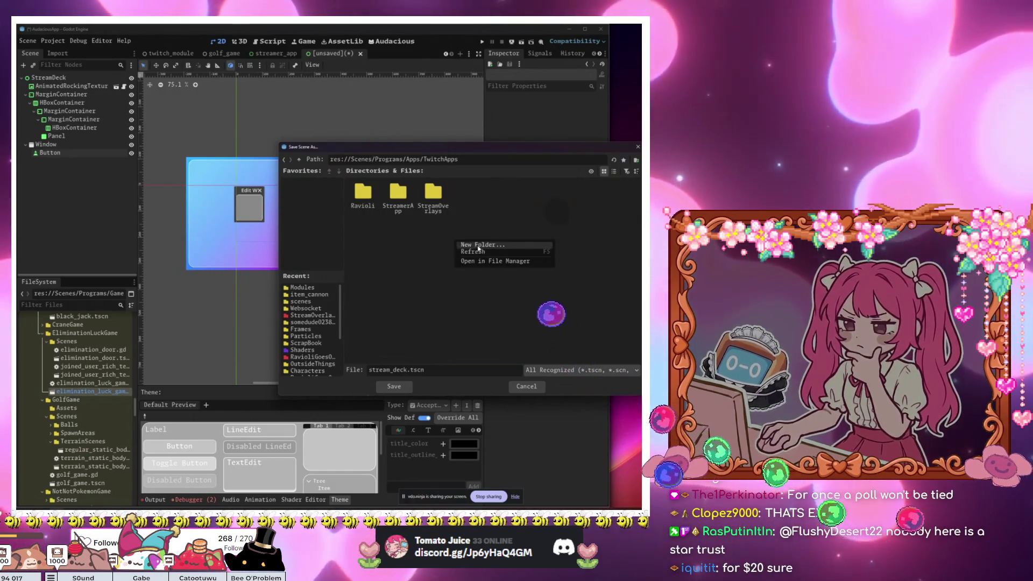
click(479, 248)
text(StreamDeck)
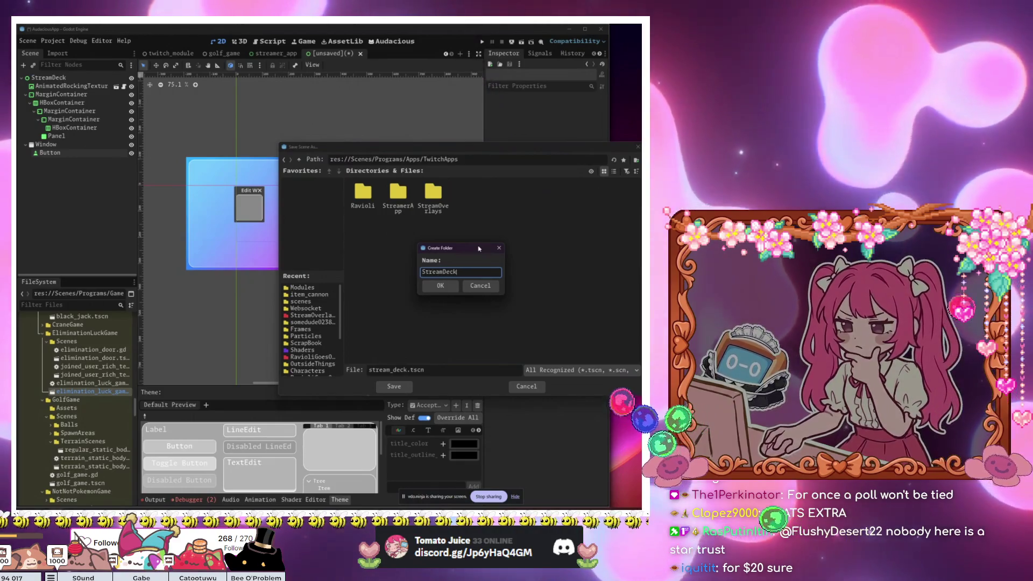
key(Return)
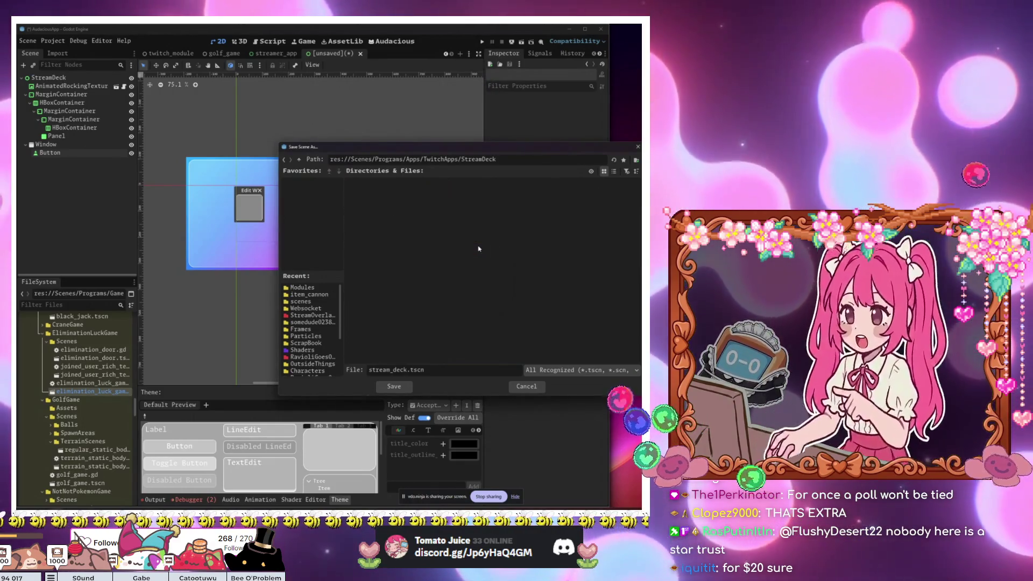
click(393, 387)
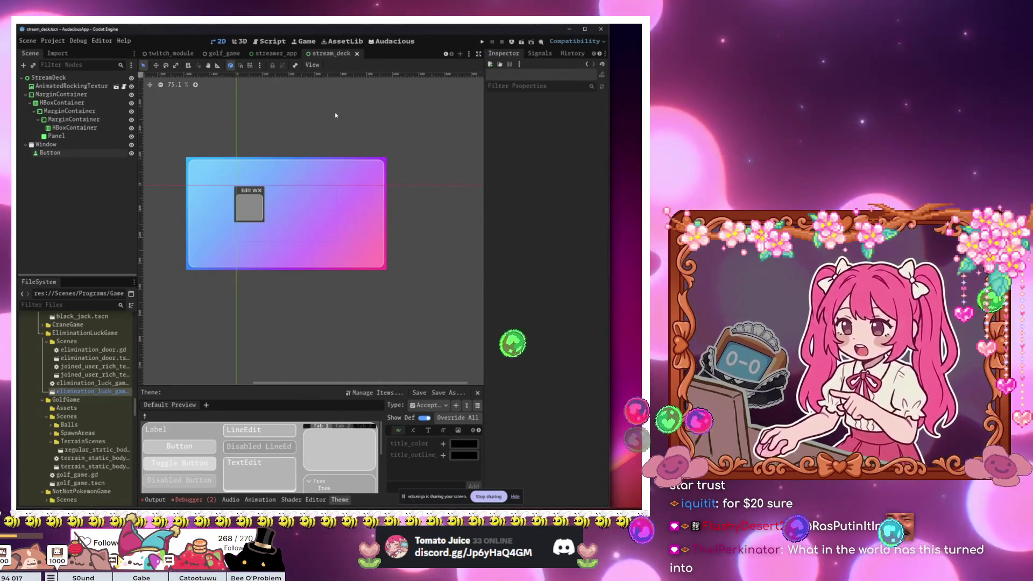
key(F6)
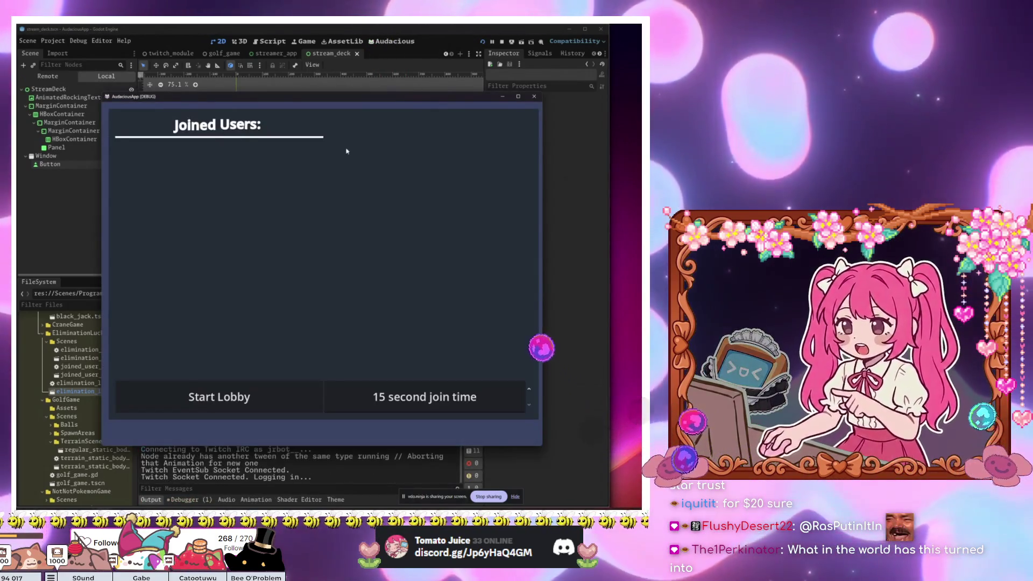
Step: Stop the project, run only the stream_deck scene with Play This Scene, then stop it
key(F8)
right_click(330, 54)
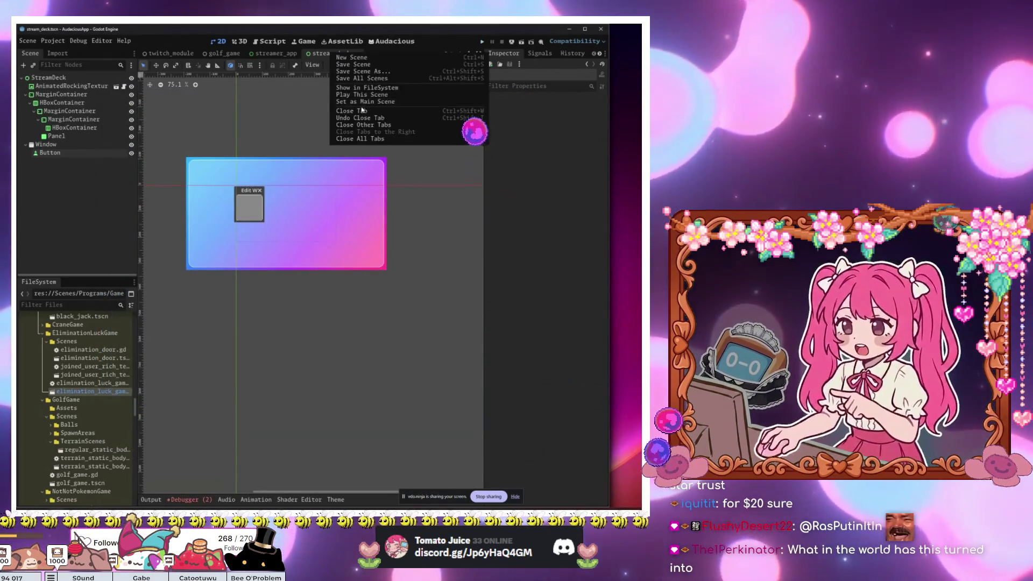
key(Escape)
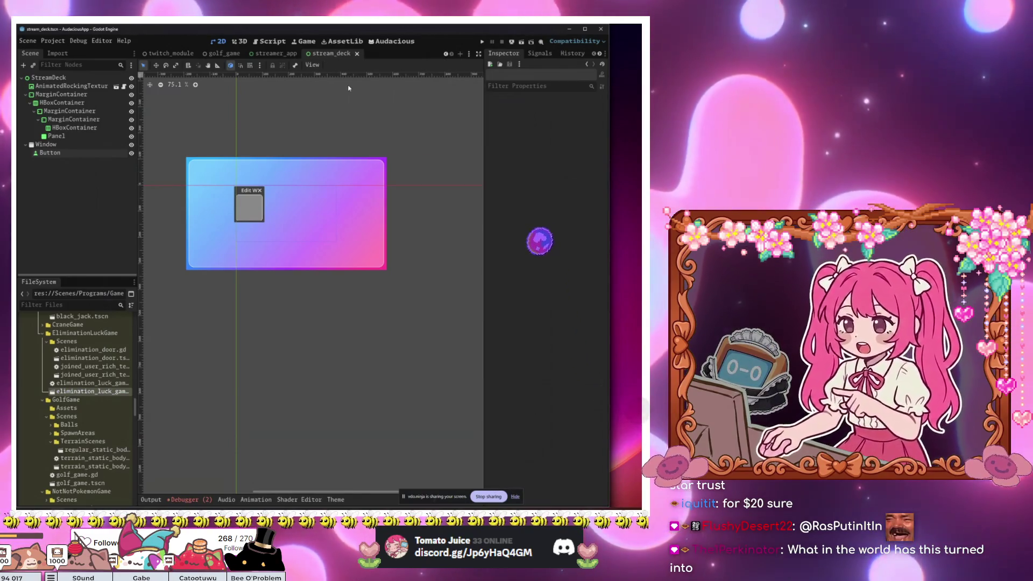
right_click(331, 53)
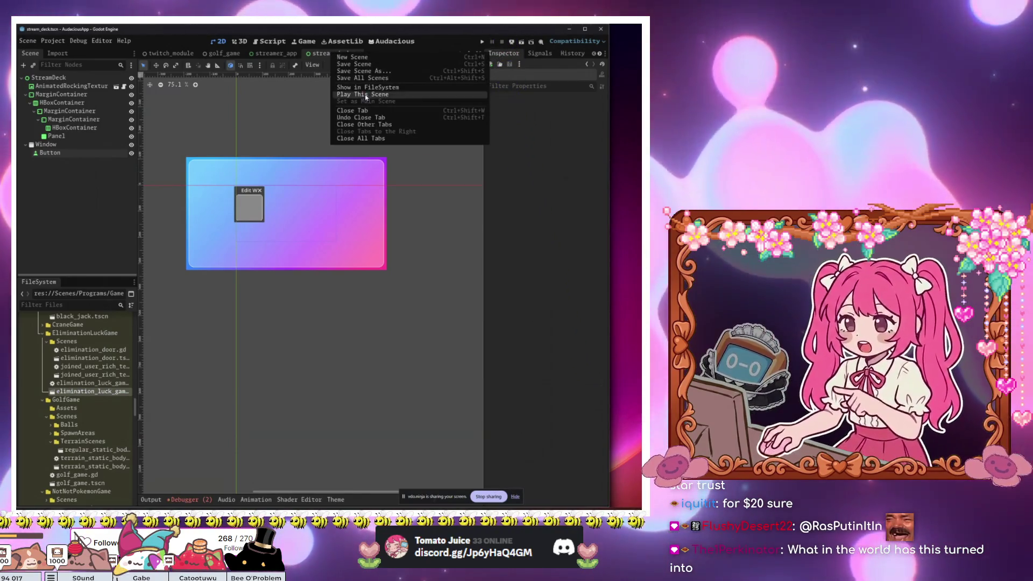
click(366, 95)
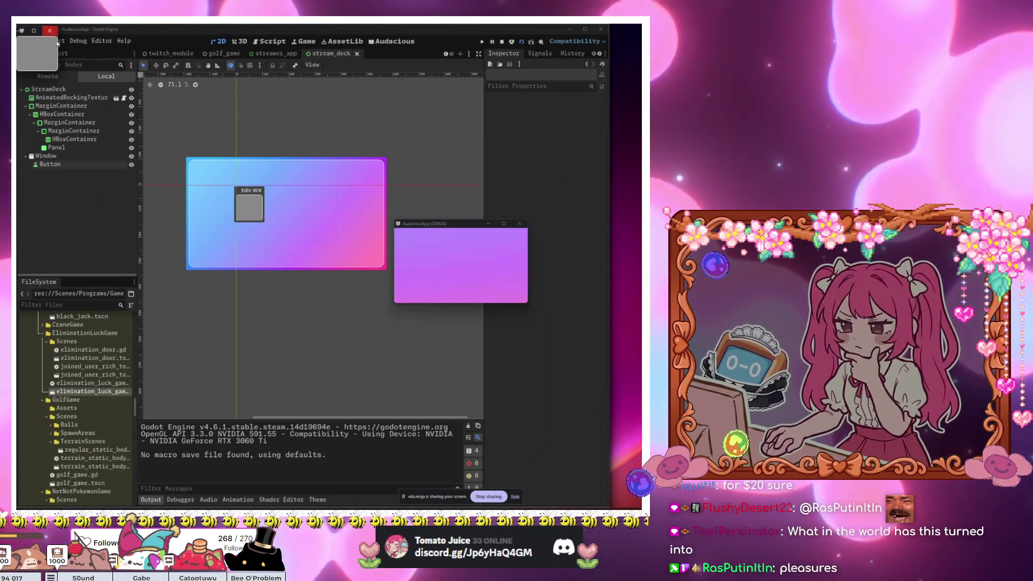
key(F8)
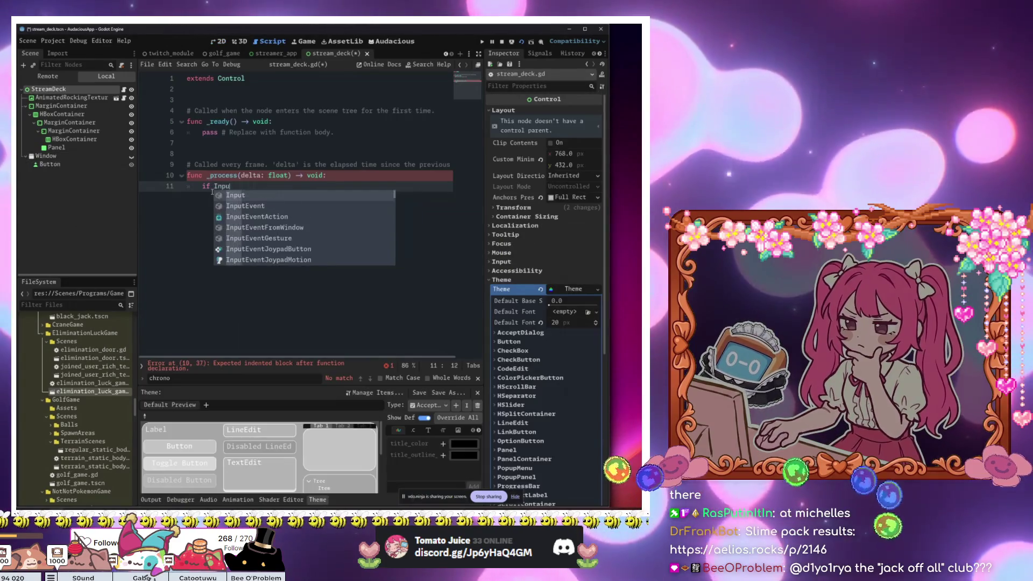
Step: Write if Input.is_action_just_pressed("esc"): in the _process function
text(is_action_just_pressed()
key(Return)
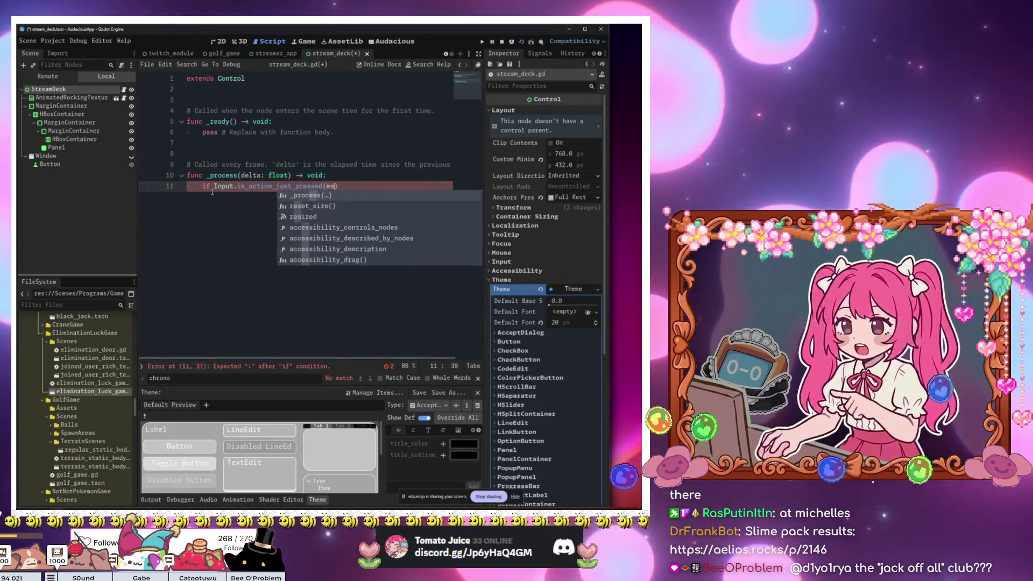
text("es)
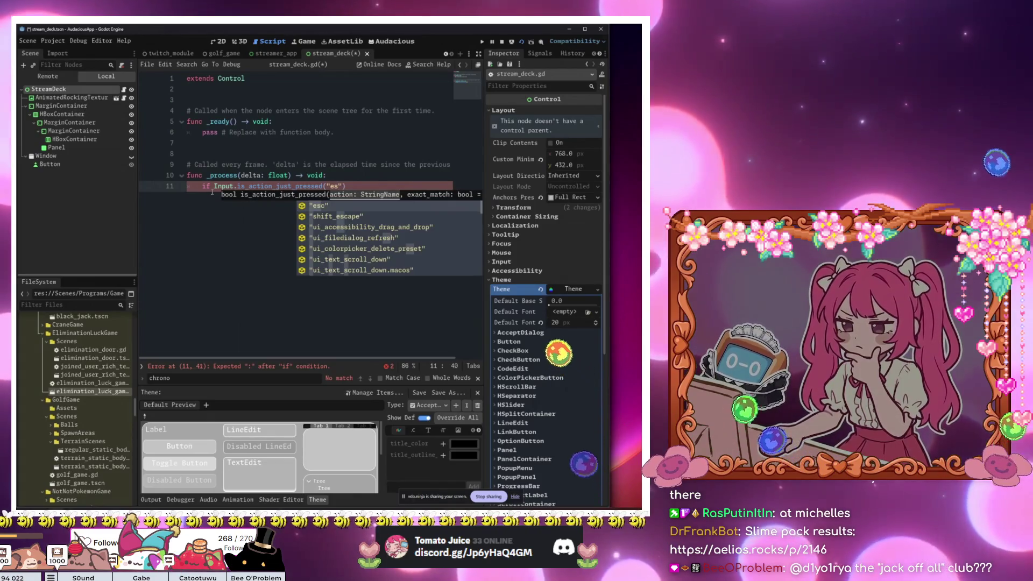
key(Down)
key(Return)
text(:)
Step: Insert a new line above the esc check beginning with 'if not'
key(Home)
key(Return)
key(Return)
key(Up)
key(Up)
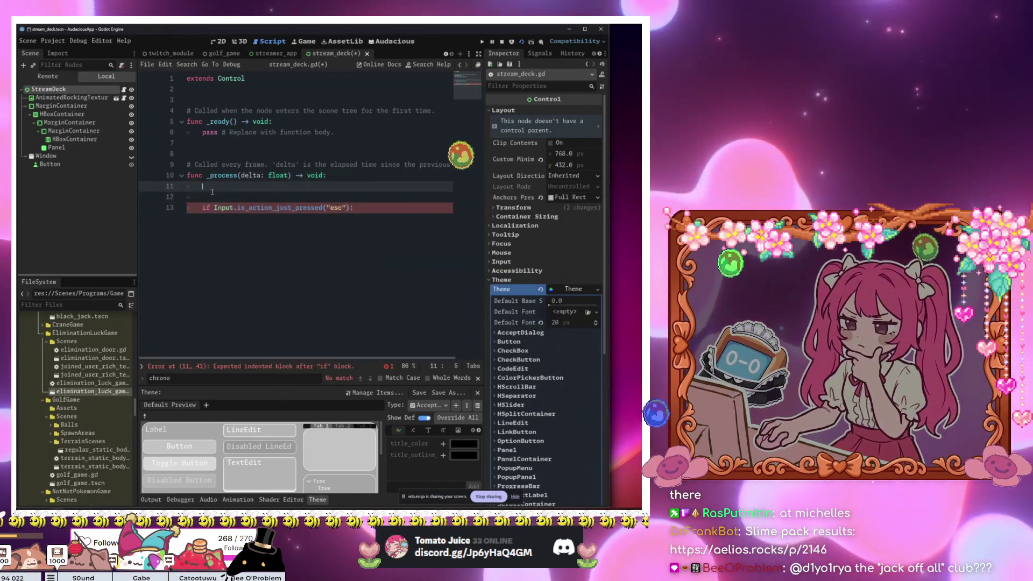
text(if not)
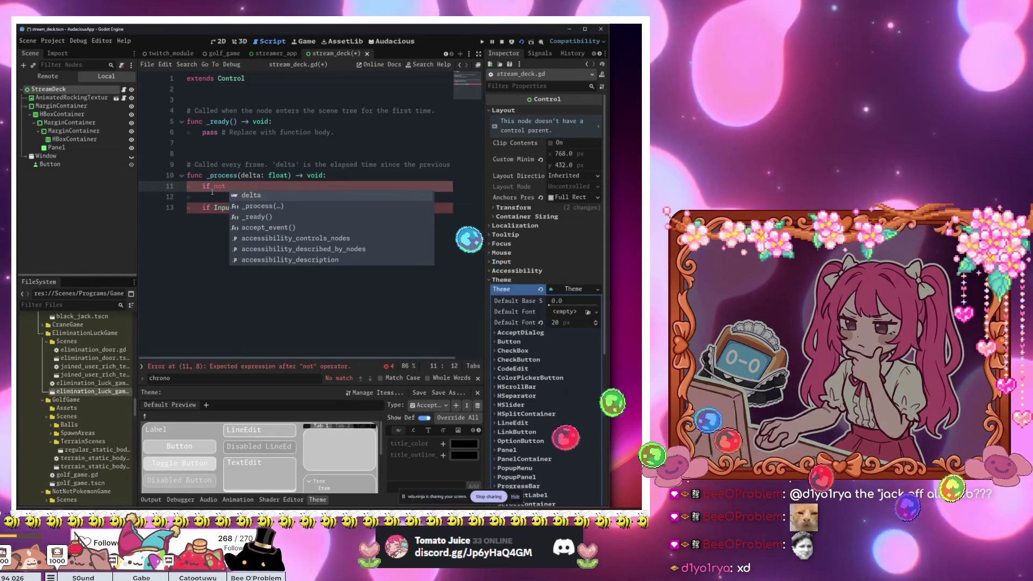
click(40, 95)
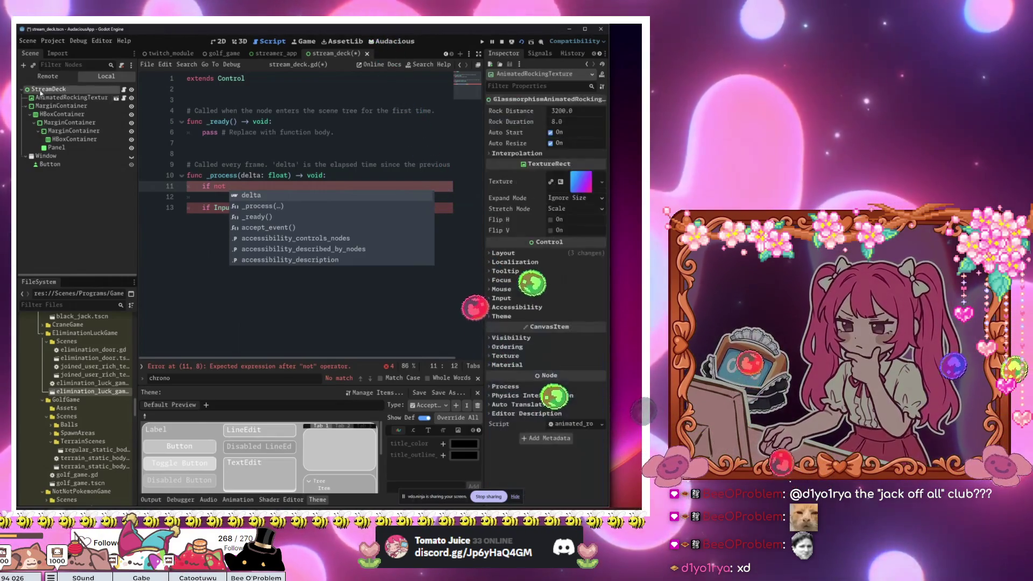
click(39, 90)
click(33, 65)
text(progr)
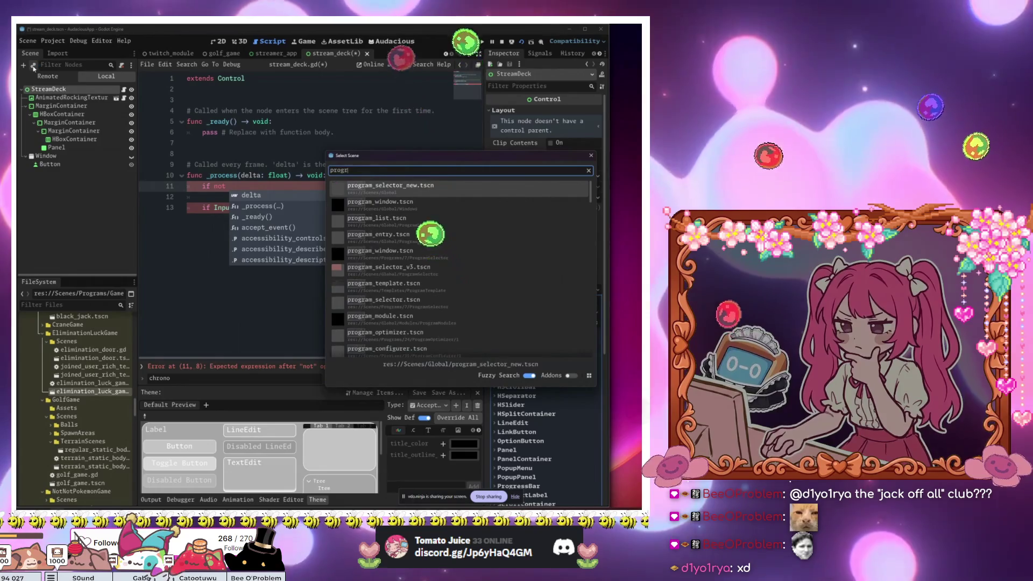
text(am_mo)
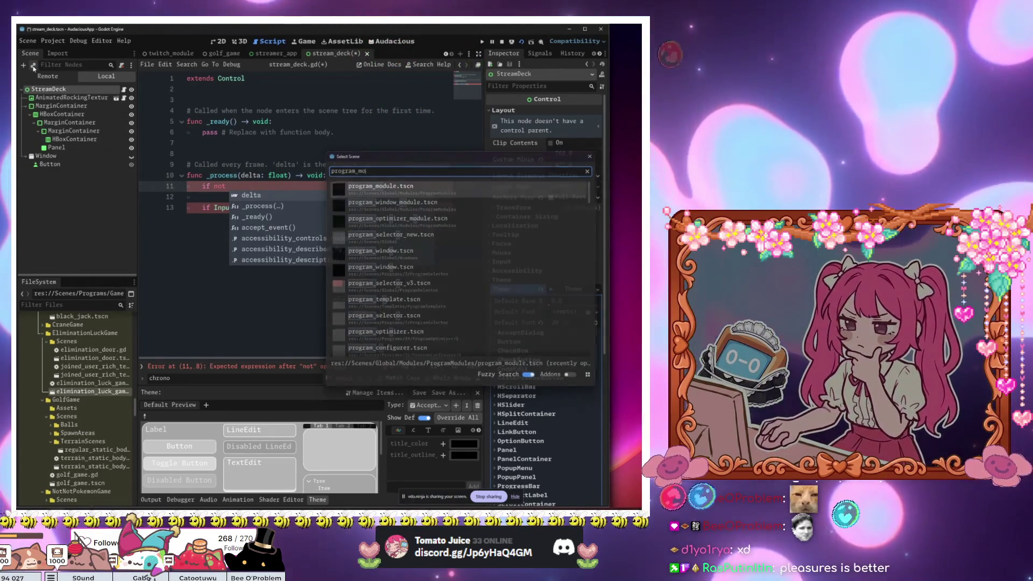
key(Return)
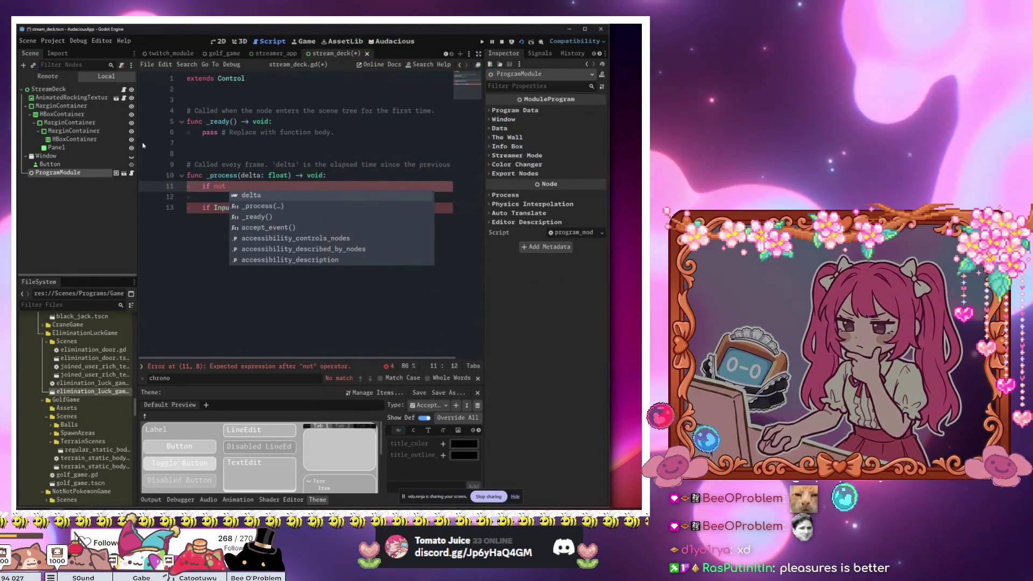
drag(58, 173, 188, 153)
click(180, 123)
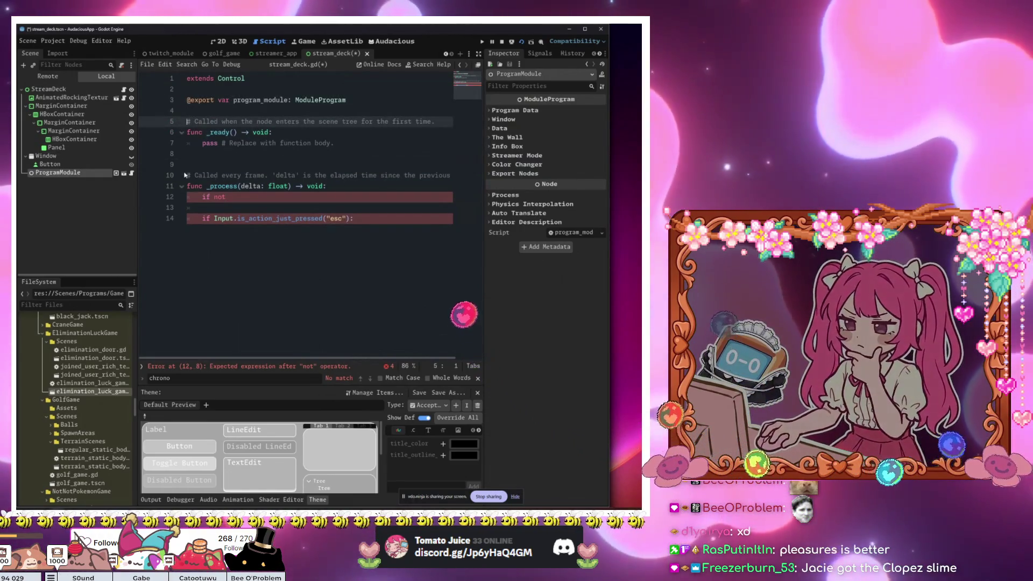
Step: Delete the _ready function and its comments, then save stream_deck.gd
mouse_move(435, 175)
mouse_down()
mouse_move(510, 180)
mouse_move(376, 177)
mouse_move(242, 156)
mouse_move(188, 122)
mouse_up()
key(BackSpace)
click(235, 143)
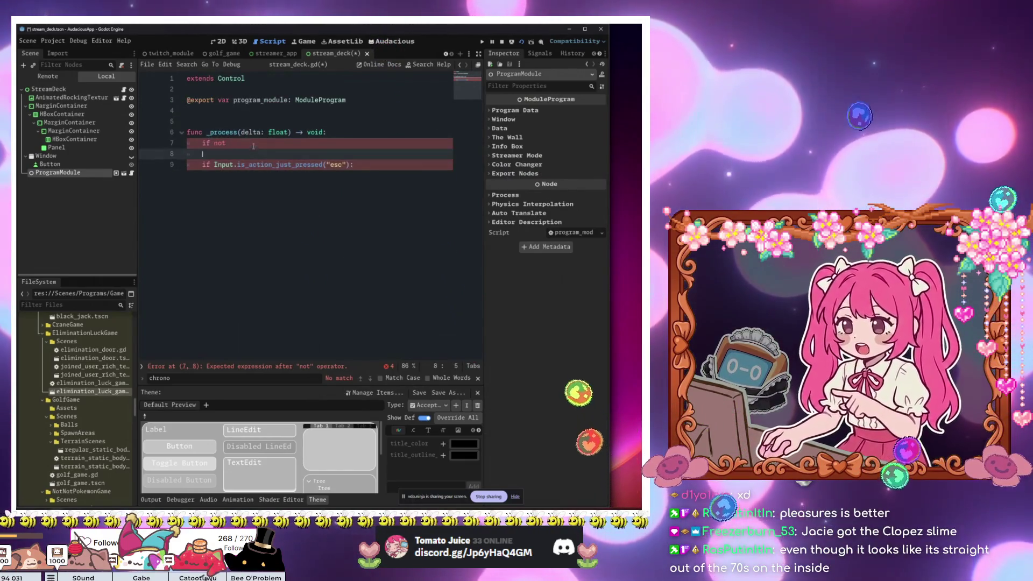
key(ctrl+s)
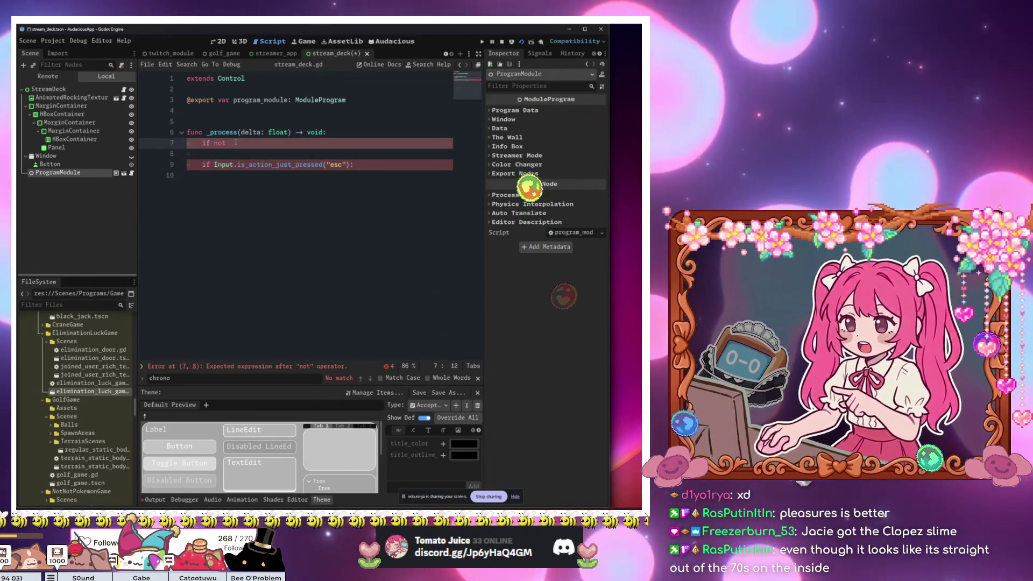
Step: Complete 'if not program_module.program_window.has_focus(): return' and indent the esc check's body
text(program_module.)
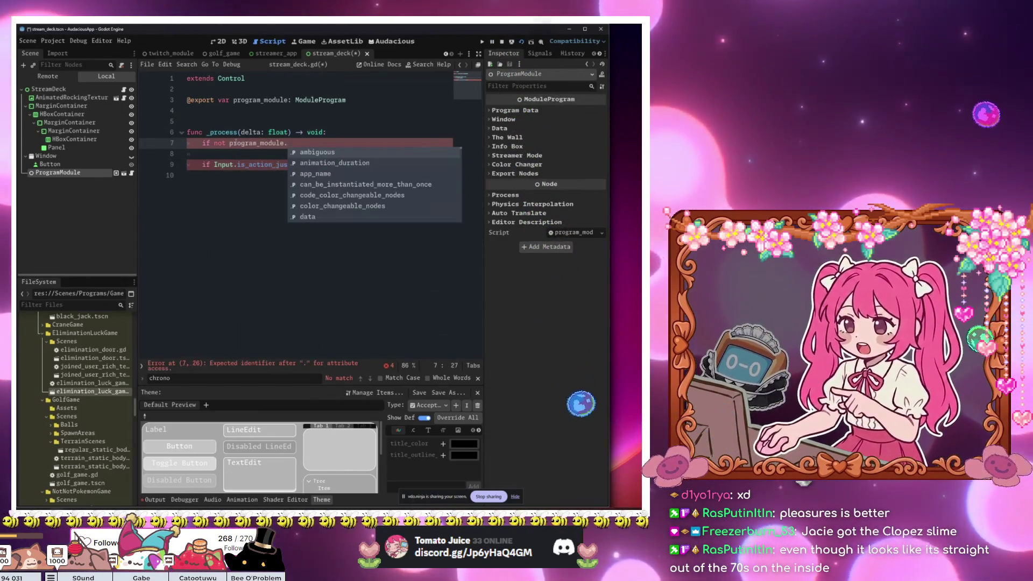
text(program_window.)
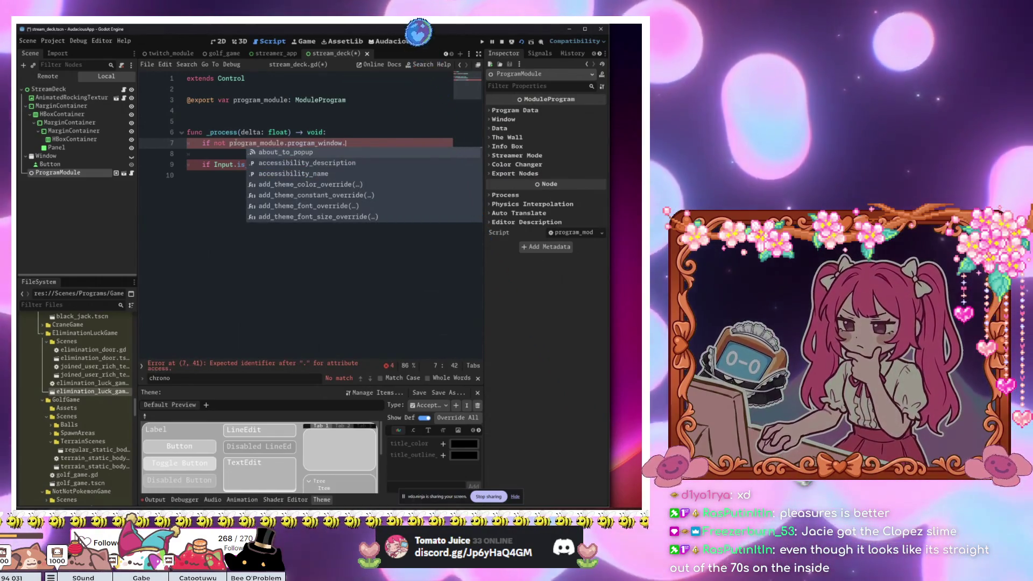
text(foc)
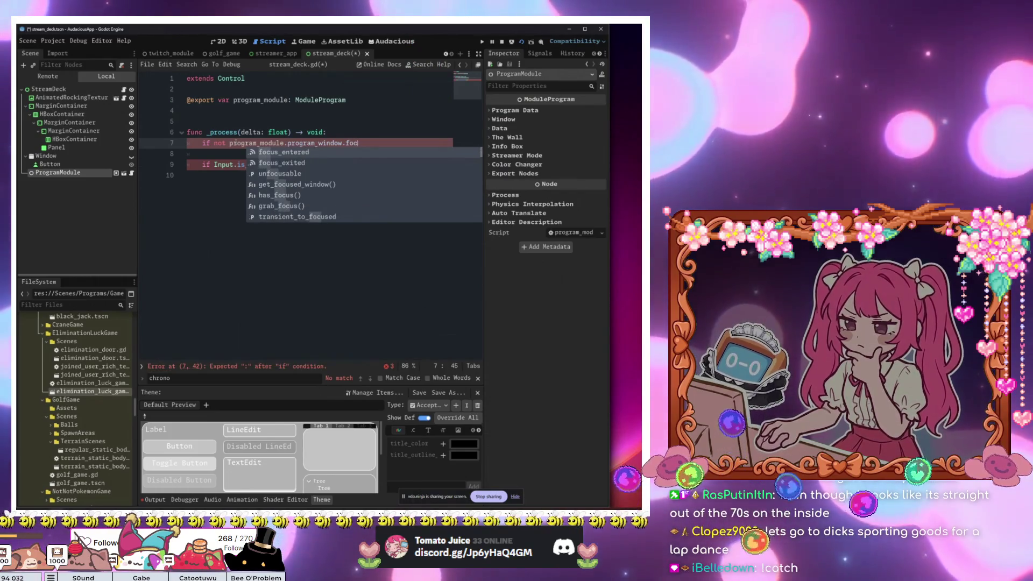
key(Down)
key(Down)
key(Down)
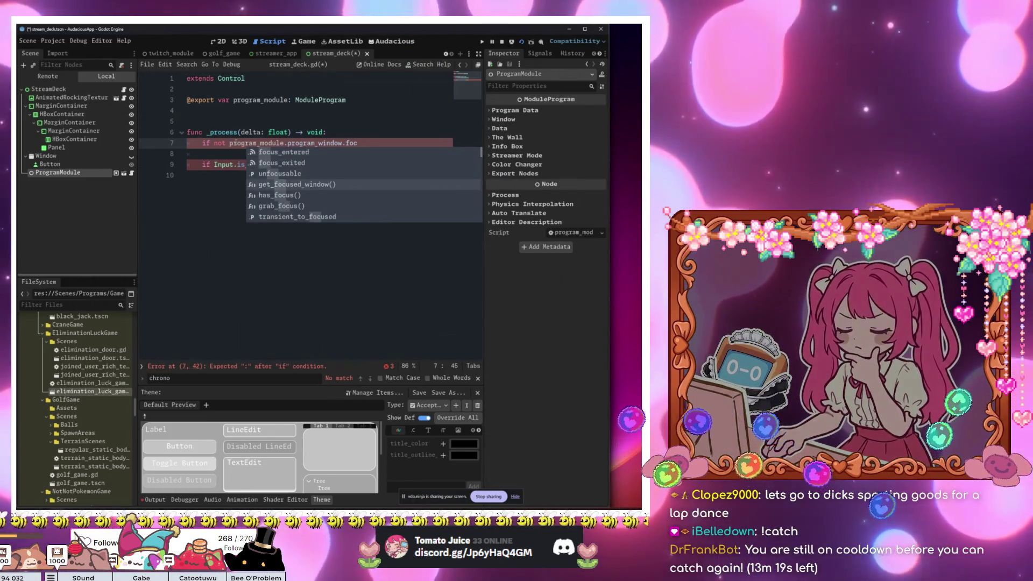
key(Down)
key(Return)
text(:)
key(Return)
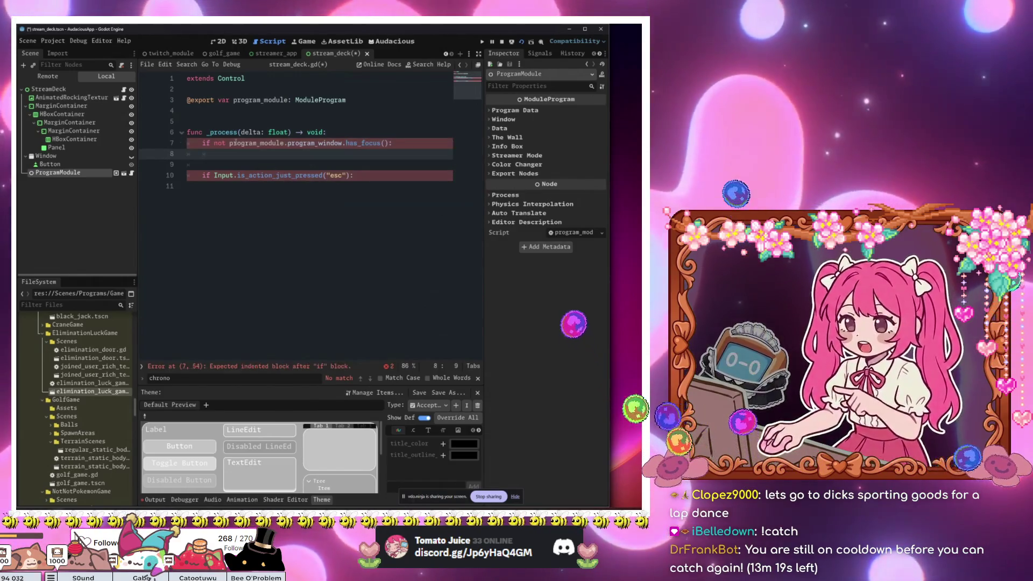
text(return)
key(Down)
key(Down)
key(Down)
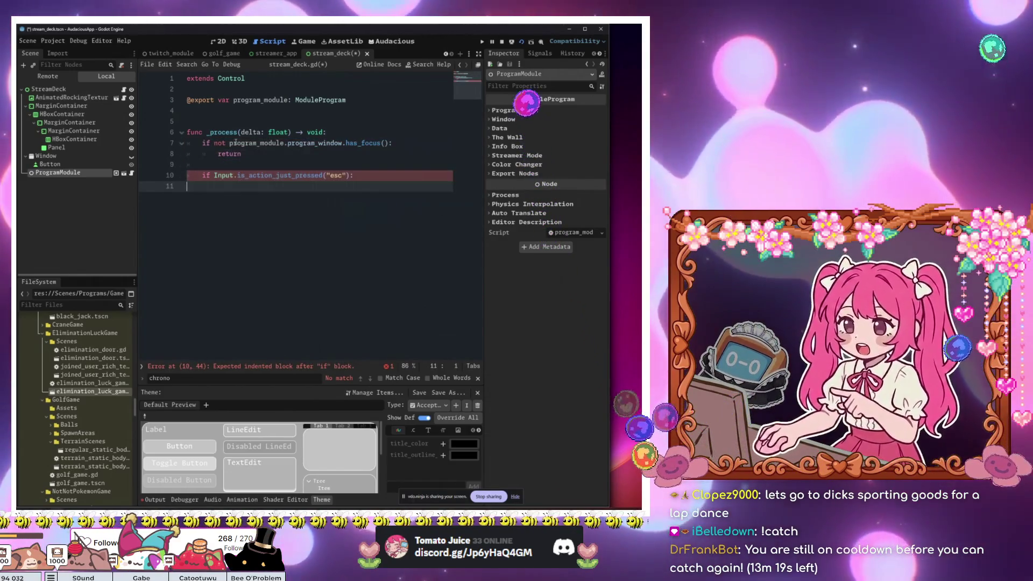
key(Tab)
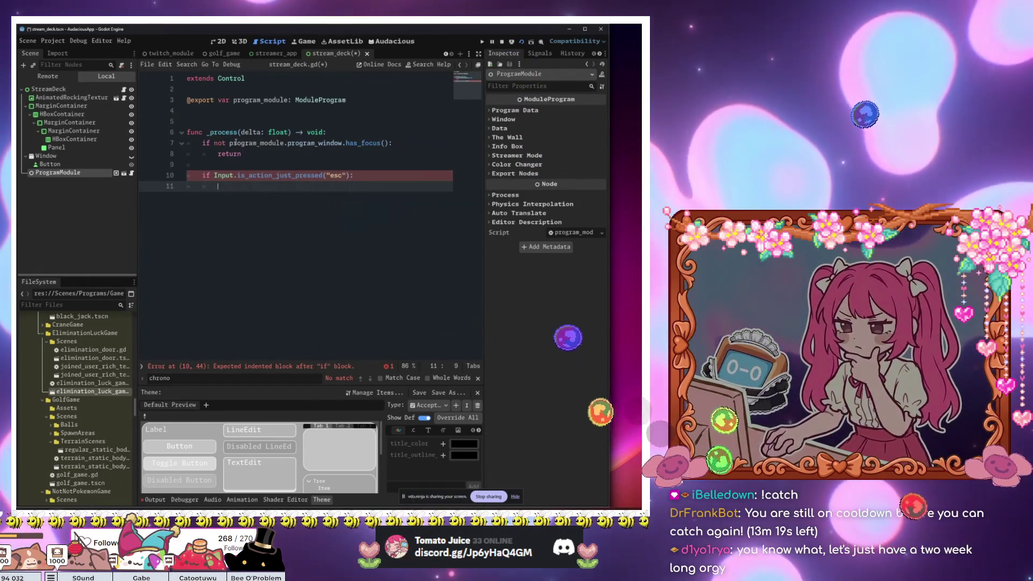
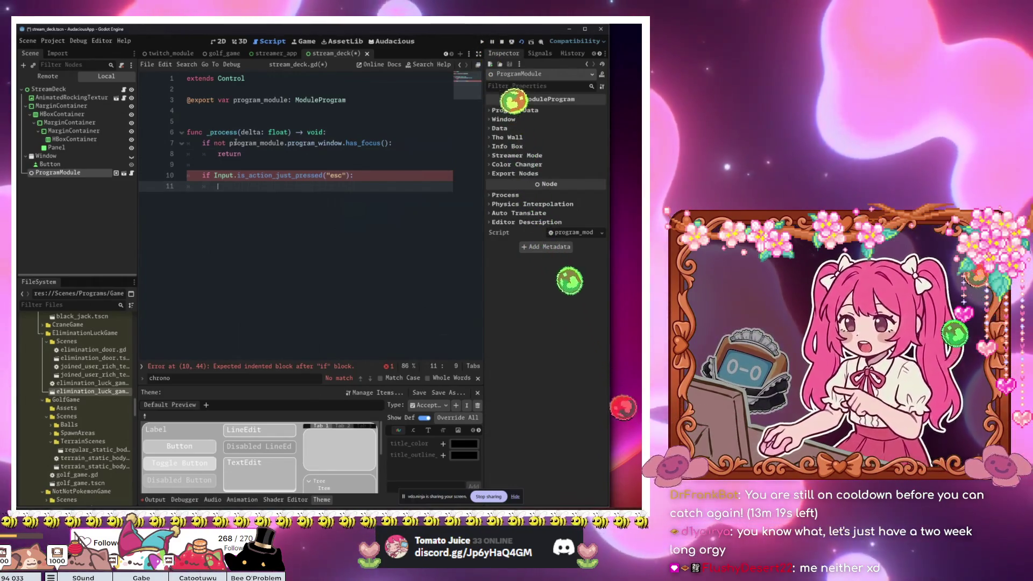
click(33, 156)
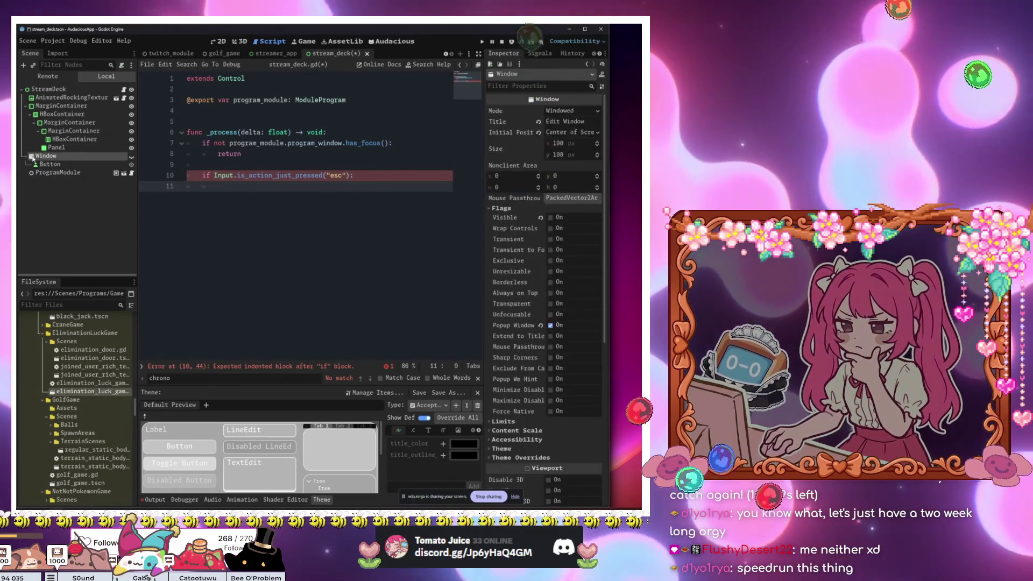
click(35, 157)
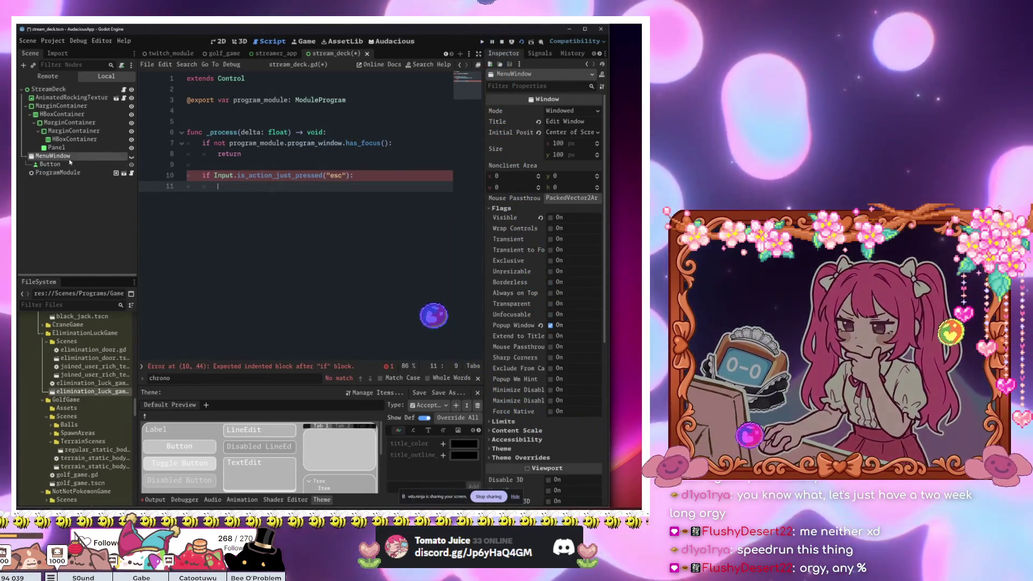
click(213, 110)
text(@export var menu_window: Window)
key(Return)
Step: Put a 'pass' placeholder inside the esc check and start a toggle function header below
click(264, 196)
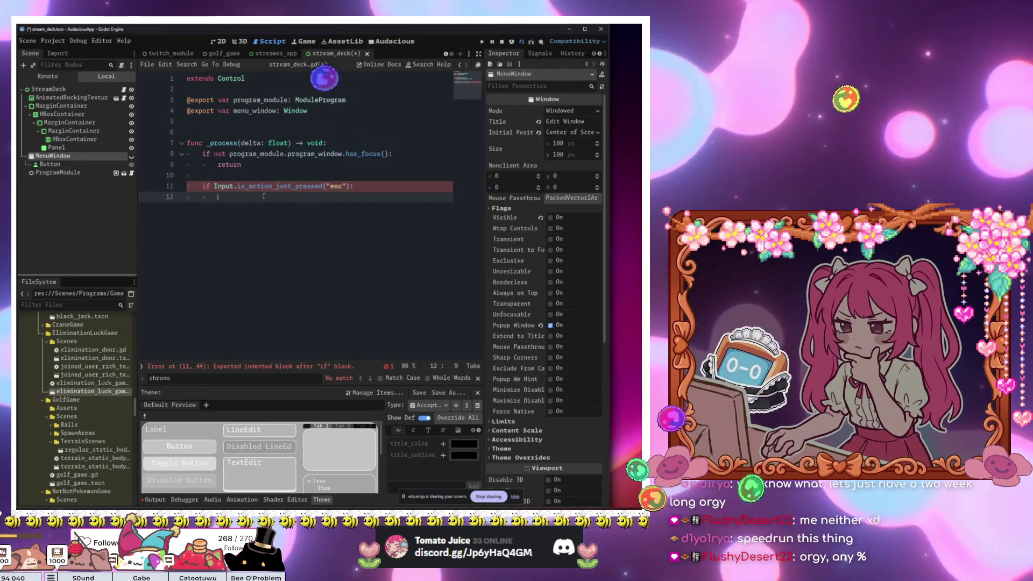
text(men)
key(Return)
text(.)
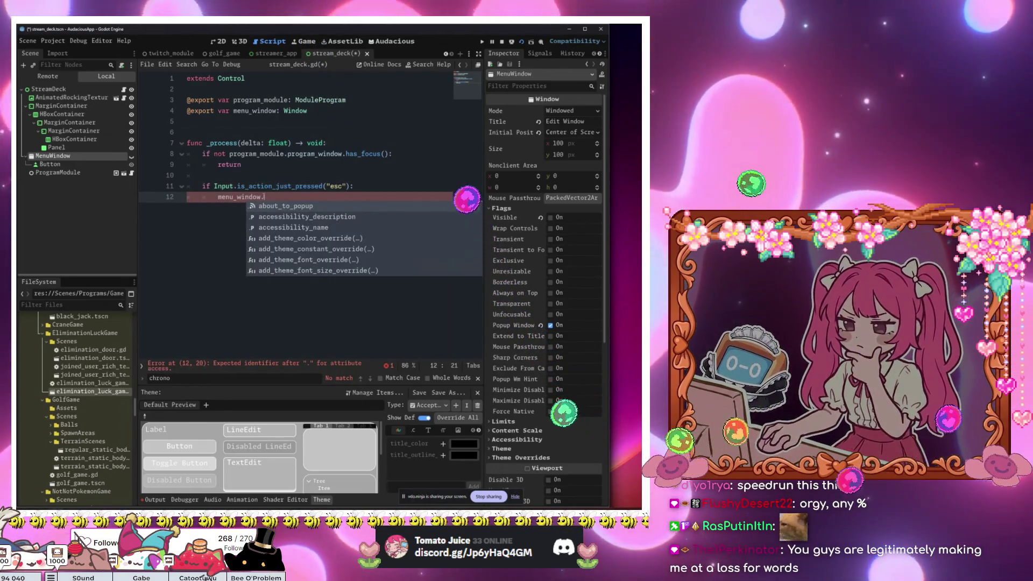
key(BackSpace)
key(BackSpace)
key(BackSpace)
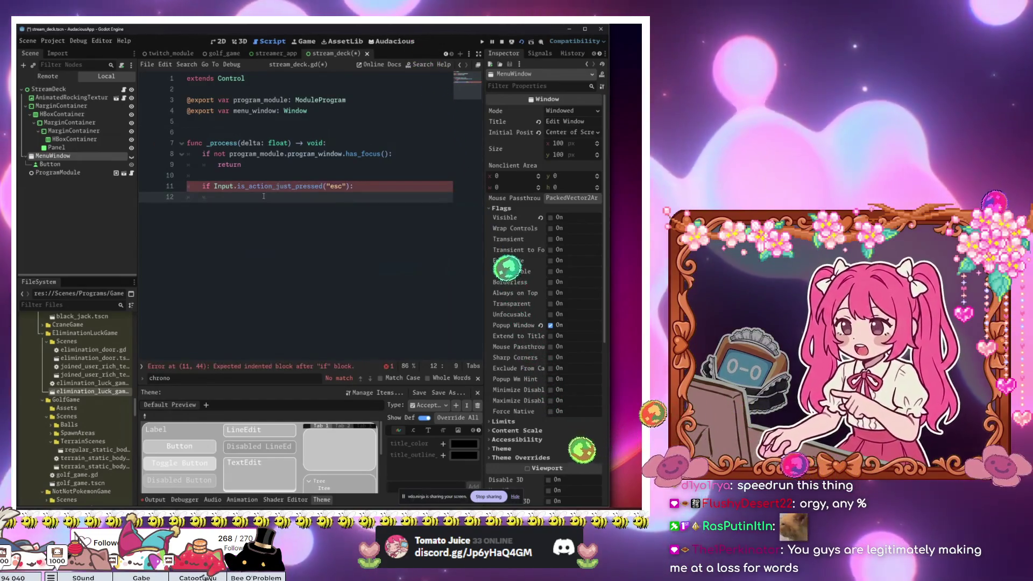
text(pass)
key(Return)
key(Return)
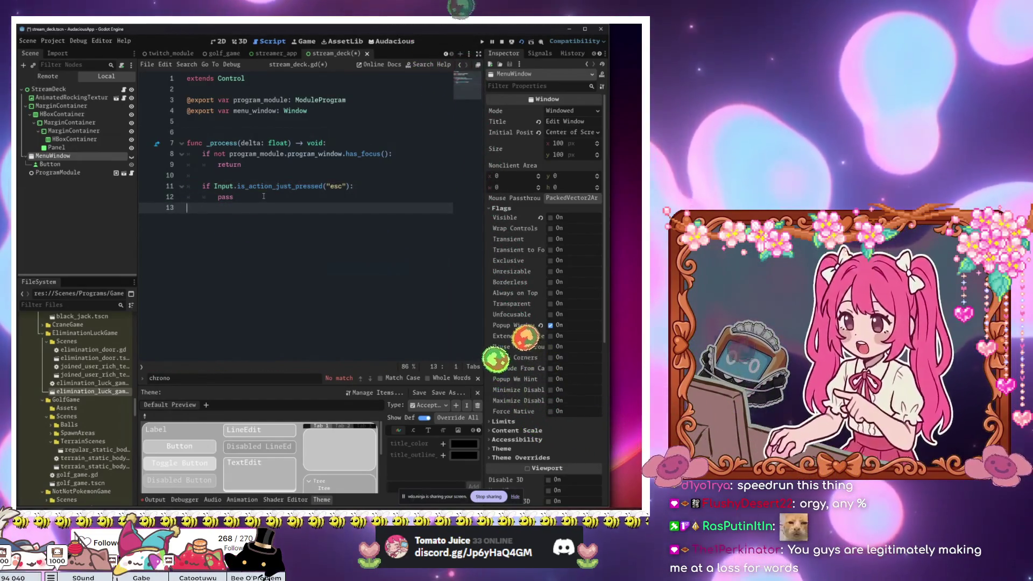
key(Return)
text(func)
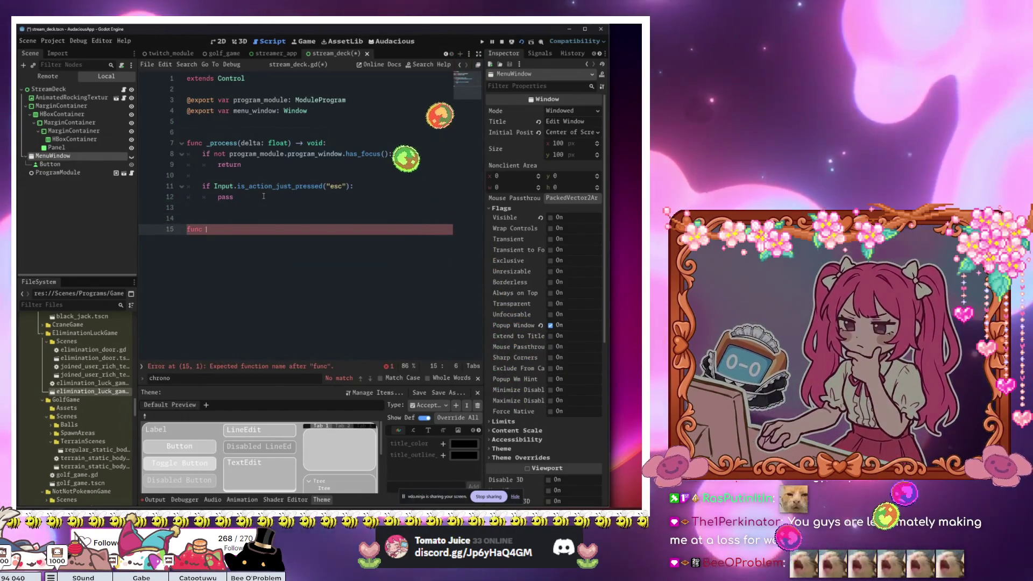
text(toggle_window_visibility() -)
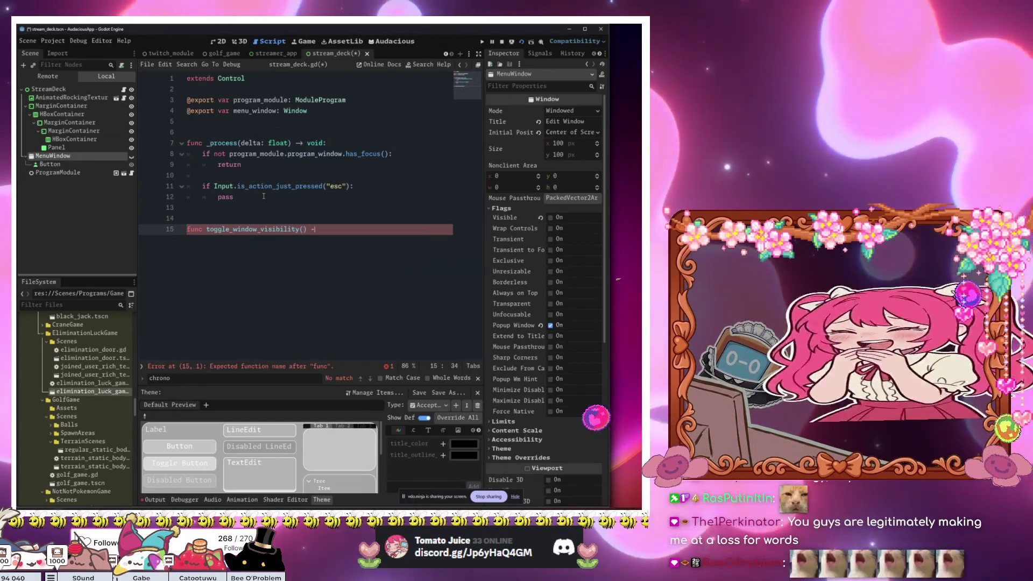
text(> viod:od:)
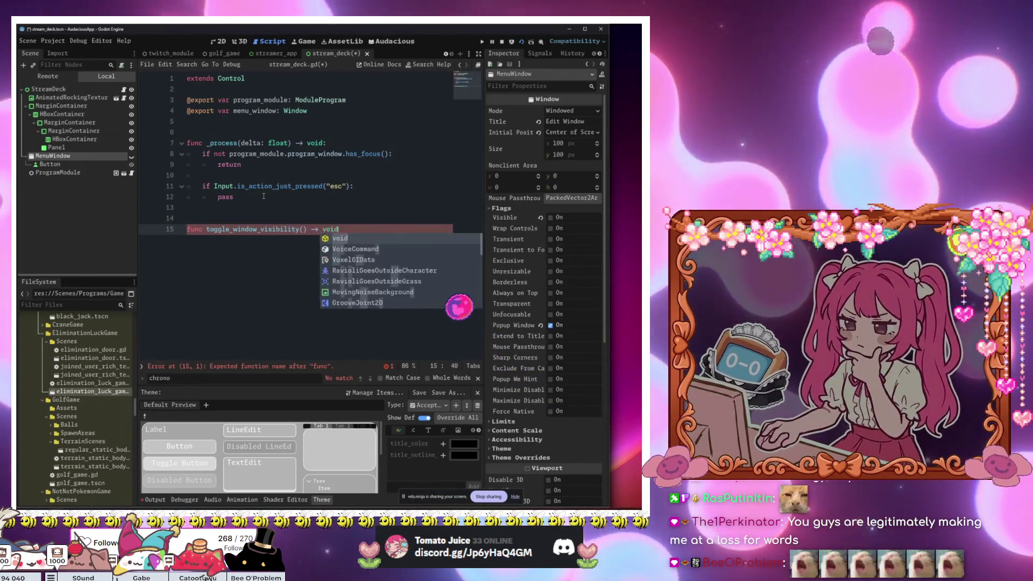
Step: Write a body that hides menu_window if visible, else calls menu_window.show()
key(Return)
text(if menu_window.v)
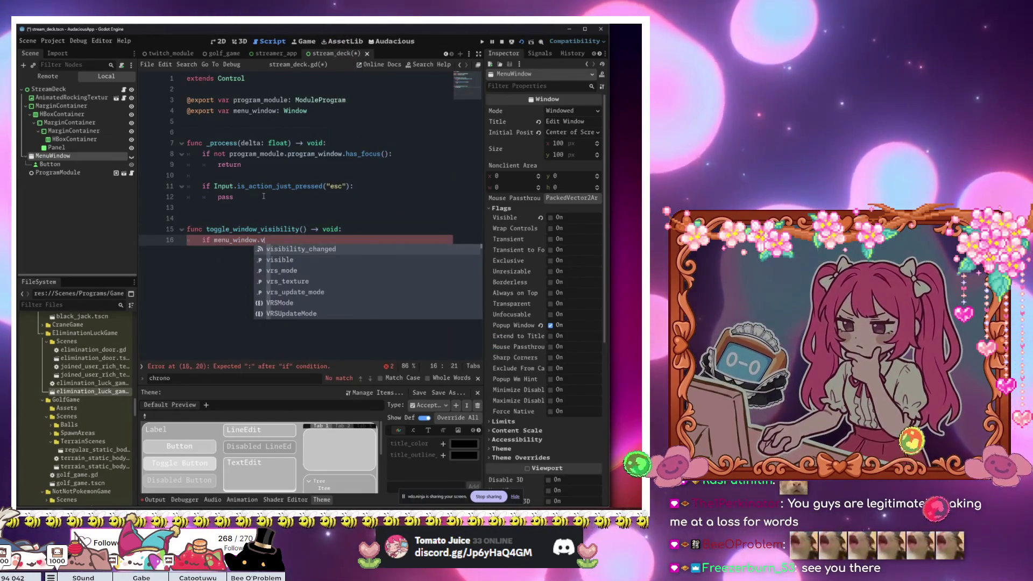
key(Down)
key(Return)
key(Return)
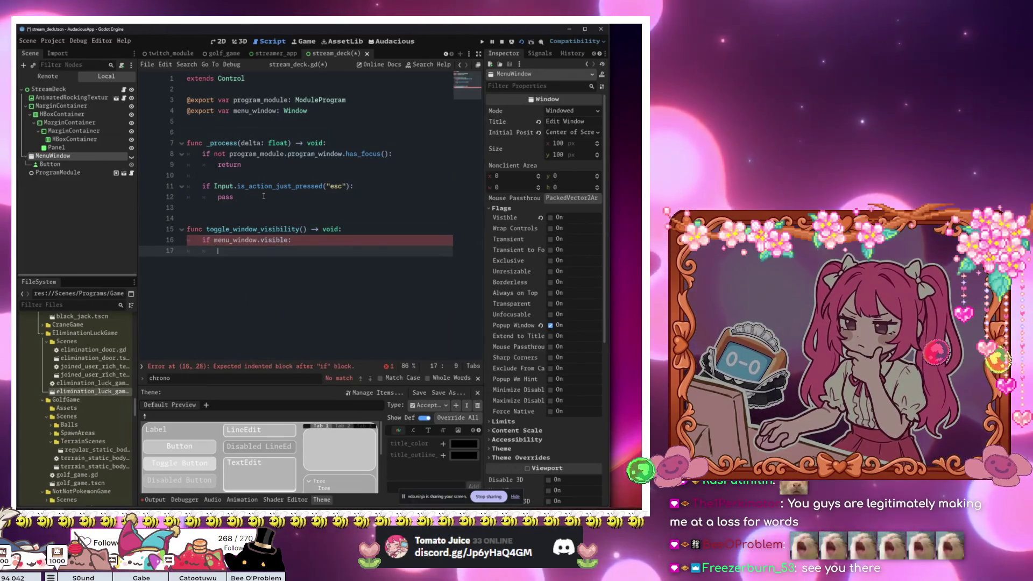
text(men)
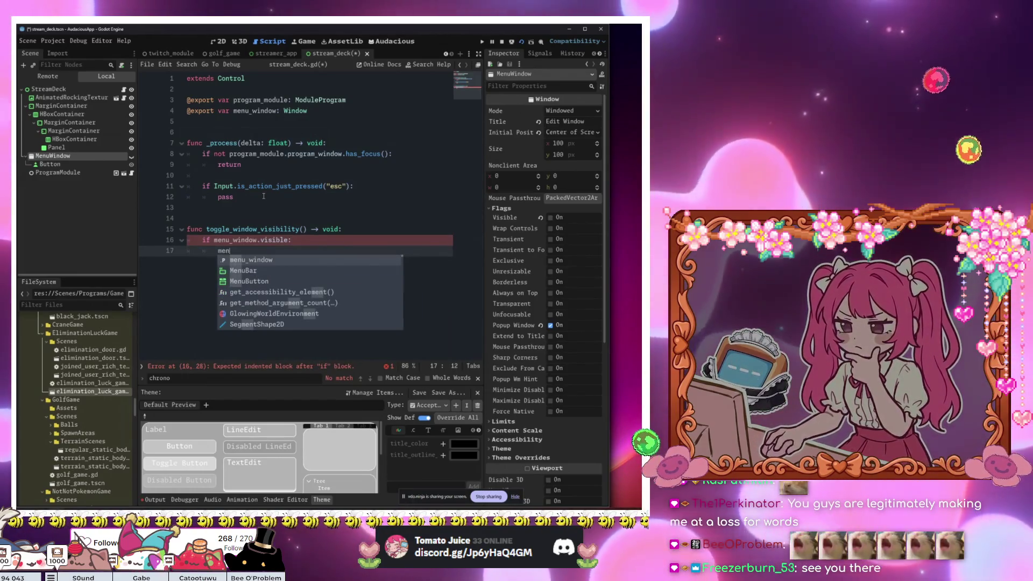
key(Return)
text(.hi)
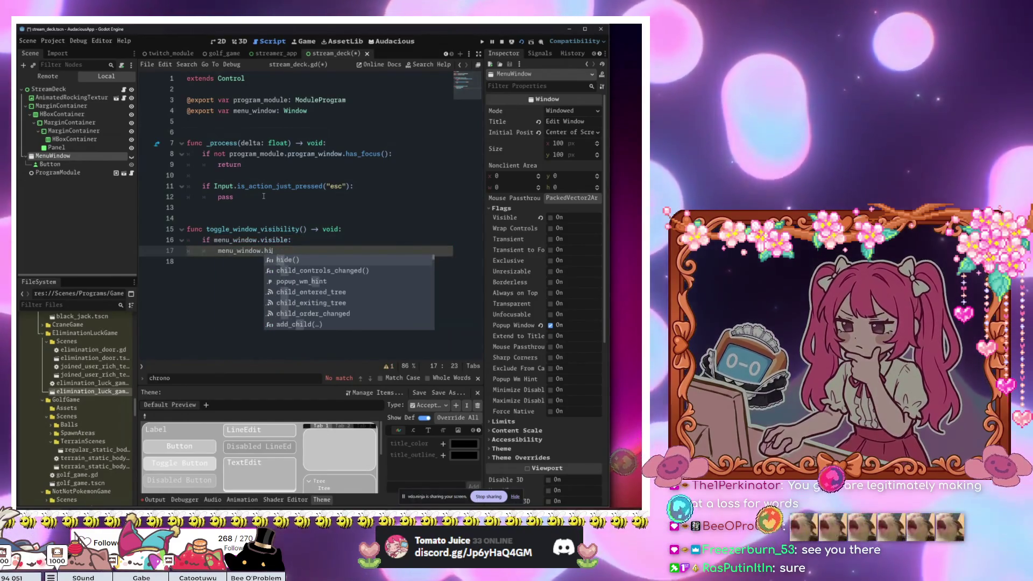
key(Return)
key(Return)
key(BackSpace)
text(else)
key(Return)
key(BackSpace)
key(BackSpace)
key(Return)
text(menu_window)
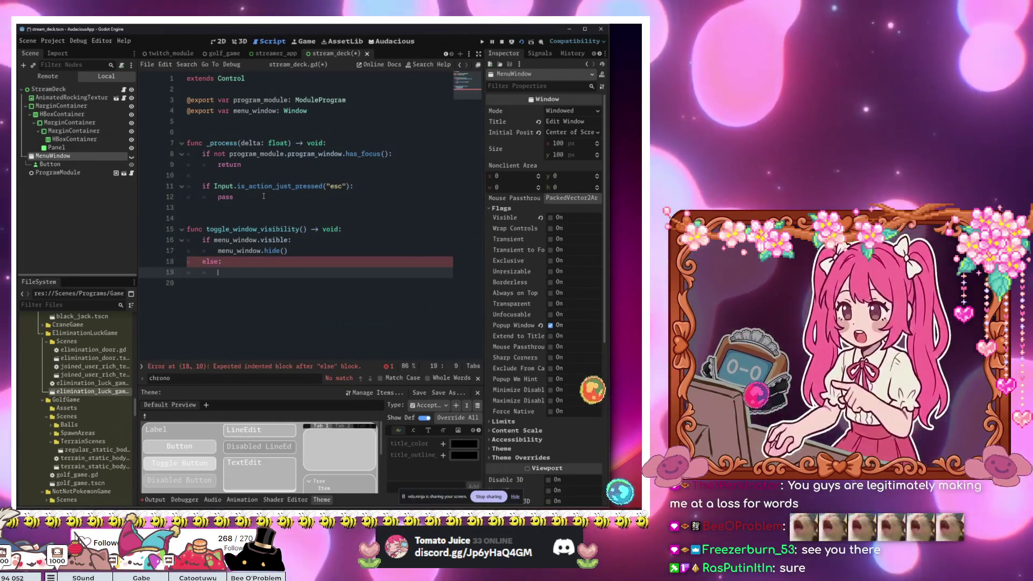
text(.show)
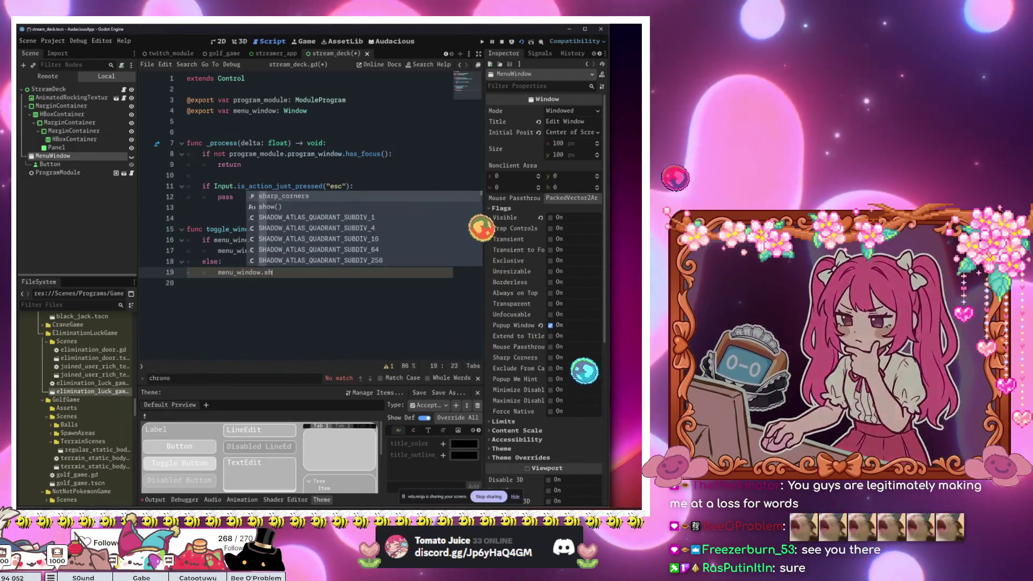
key(Return)
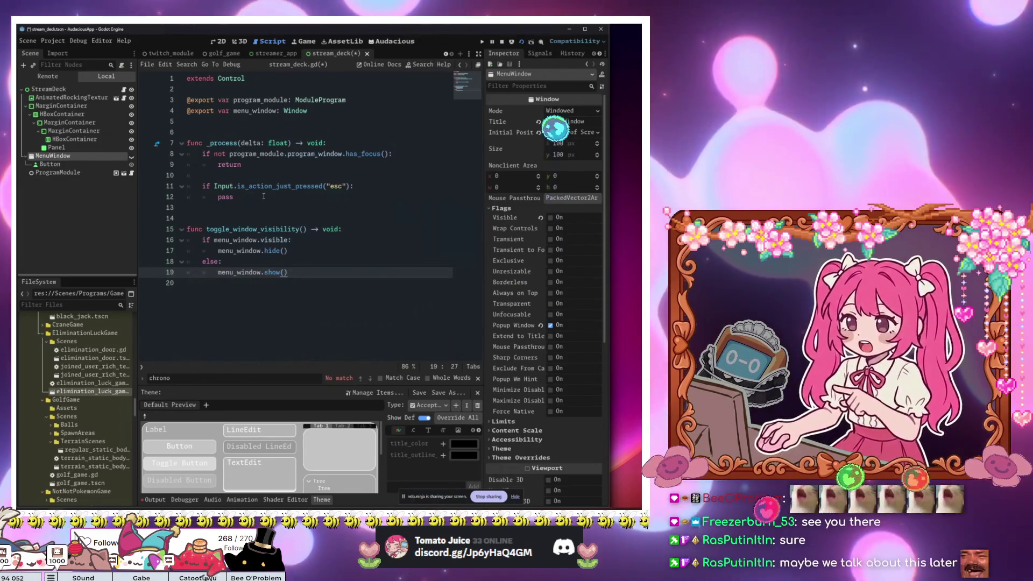
Step: Rewrite the if/else as menu_window.visible = !menu_window.visible
drag(305, 278, 289, 240)
click(206, 241)
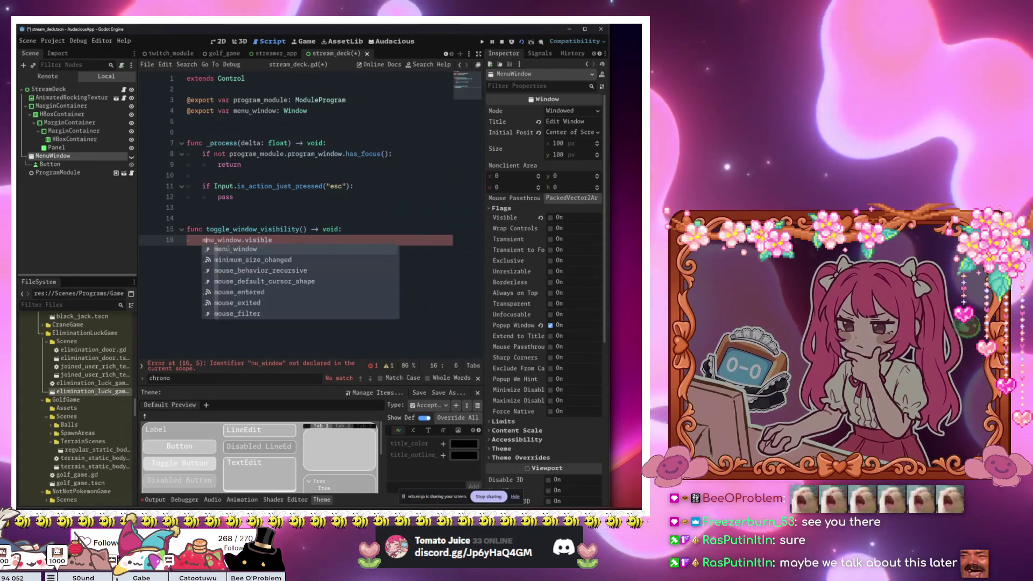
text(e)
click(299, 240)
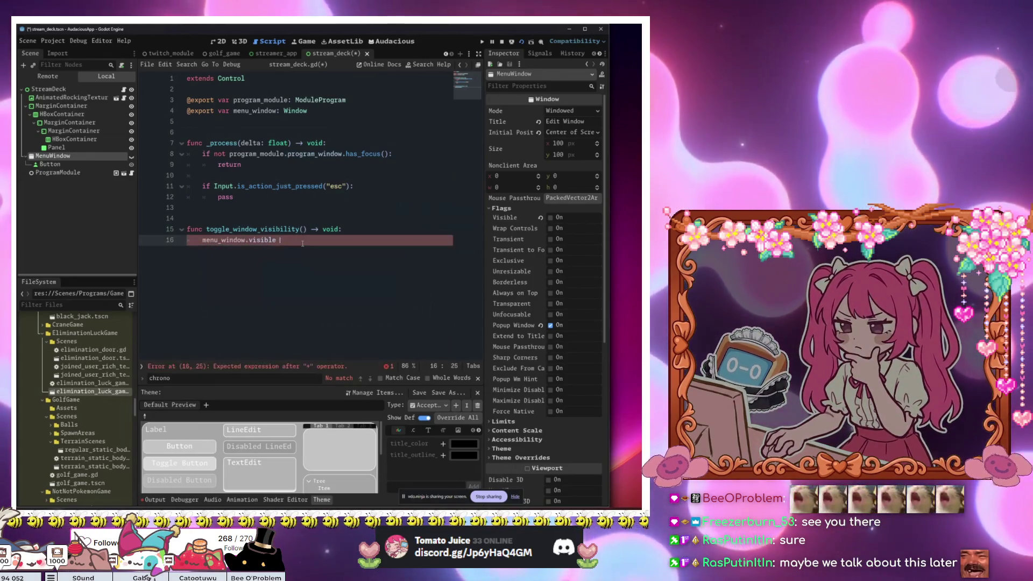
key(Escape)
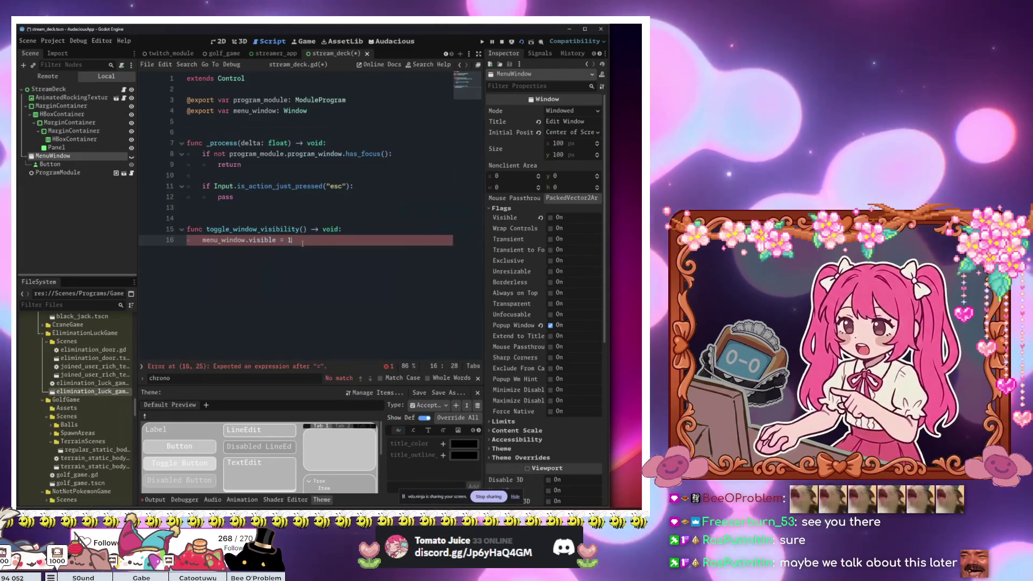
text(menu_window.)
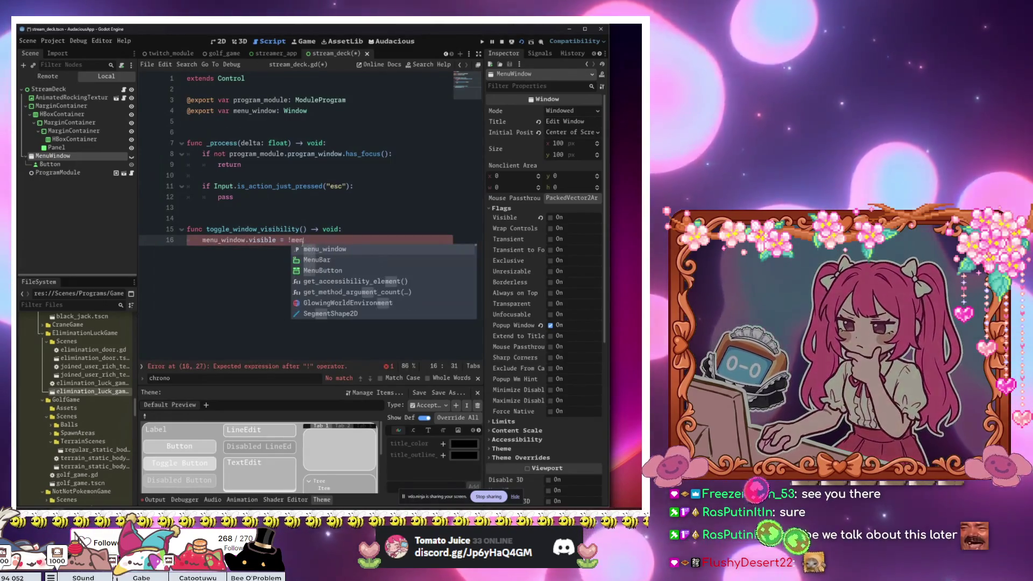
text(visible)
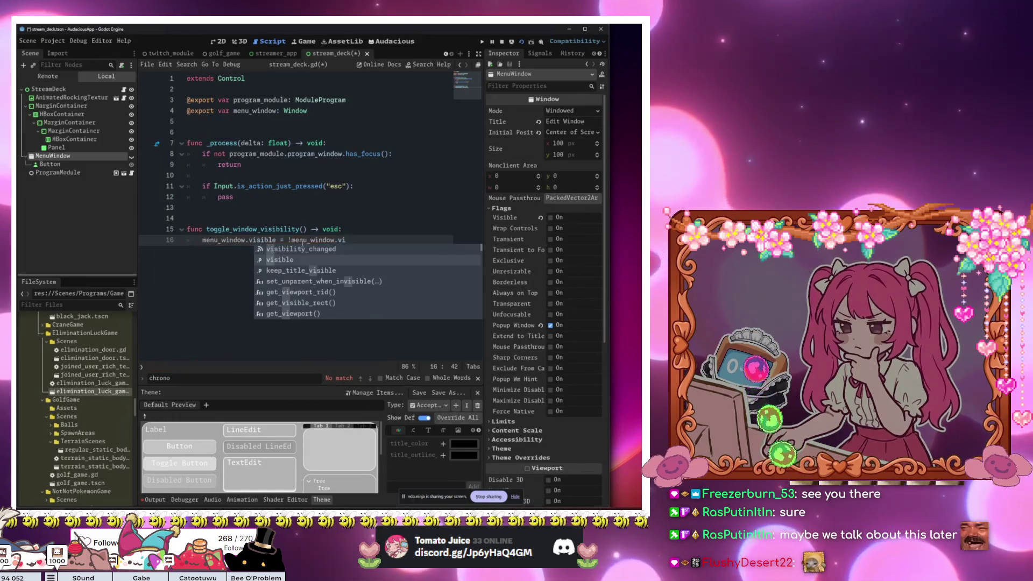
Step: Replace the esc check's pass with toggle_window_visibility() and save the scene
click(366, 201)
key(BackSpace)
key(BackSpace)
key(BackSpace)
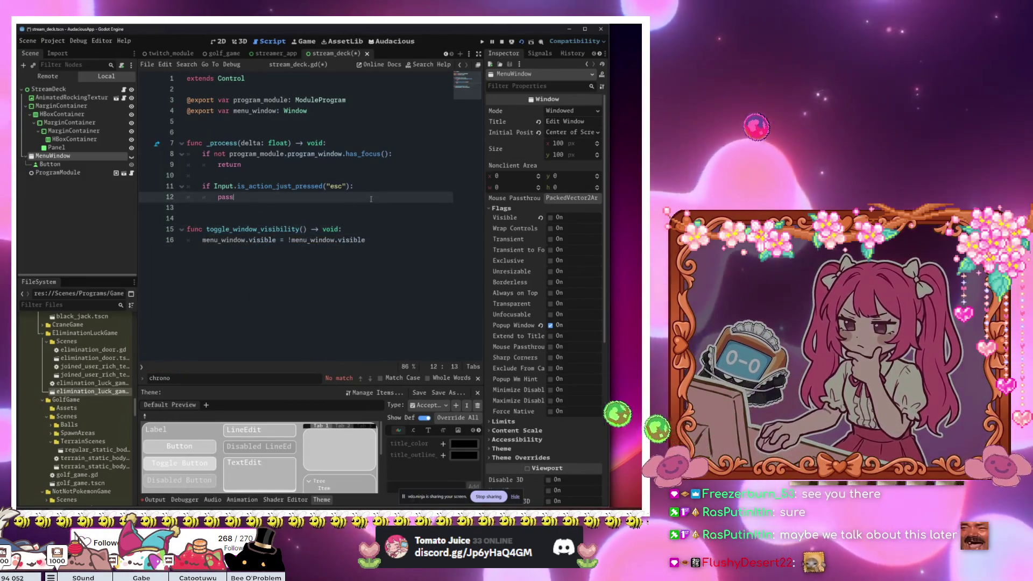
key(BackSpace)
text(ti)
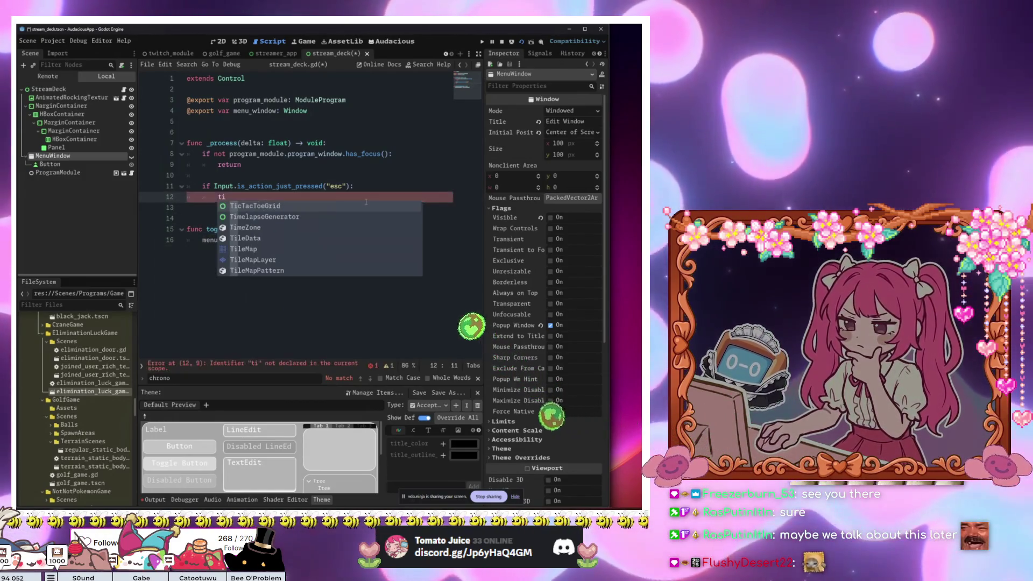
key(BackSpace)
key(Return)
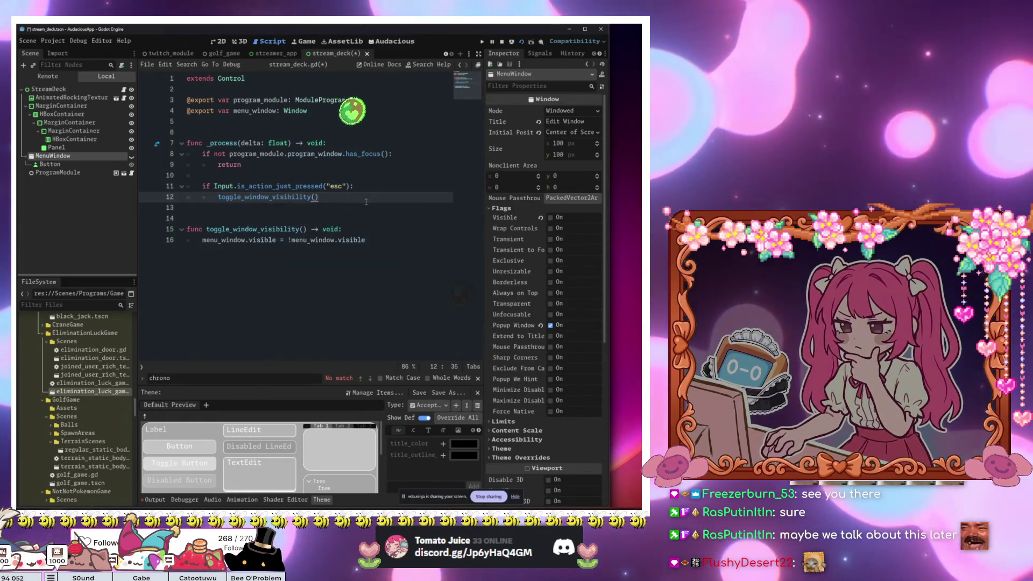
key(ctrl+s)
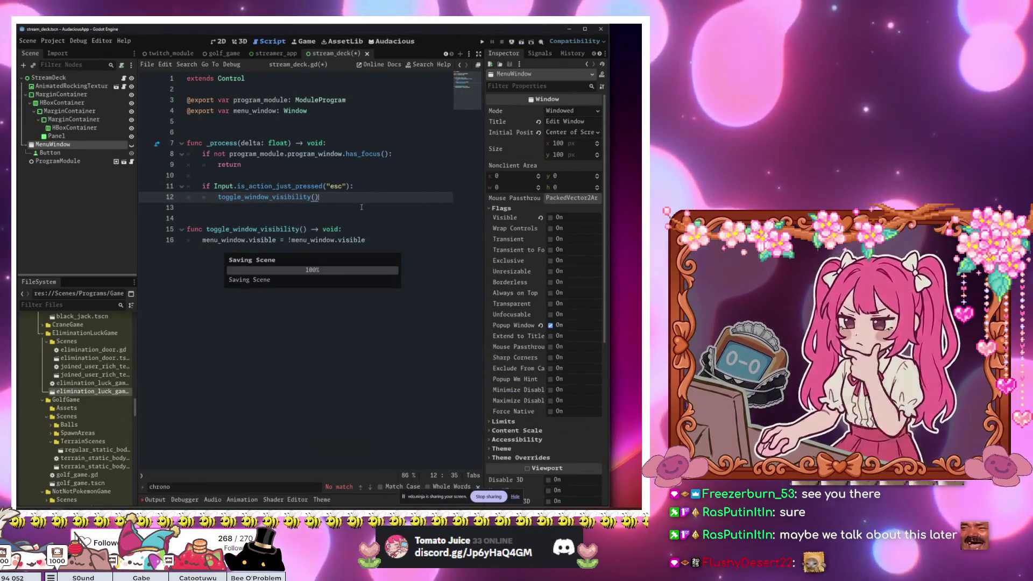
Step: Test-run the project, opening and closing the menu popup, then close the app
key(F5)
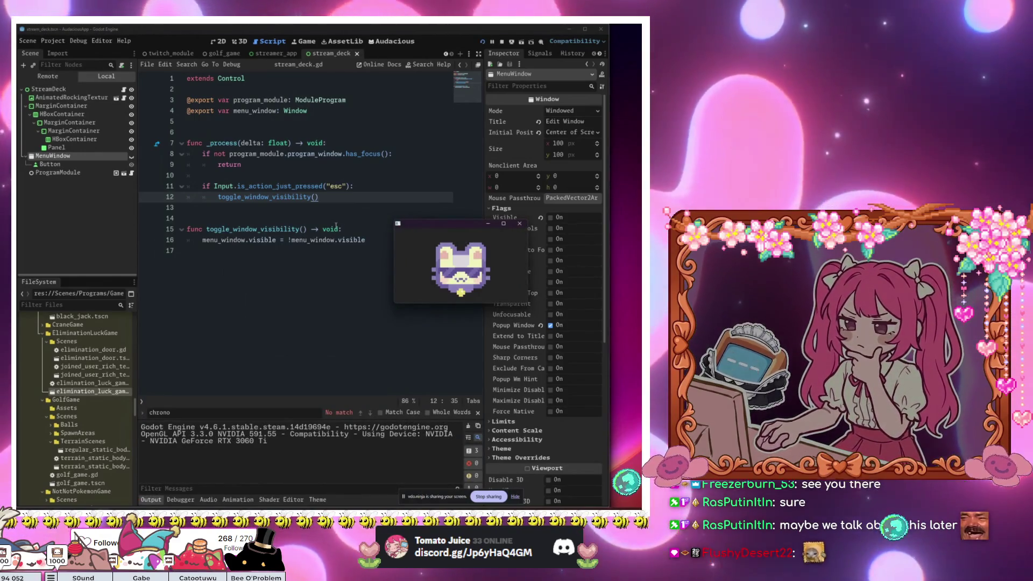
click(452, 286)
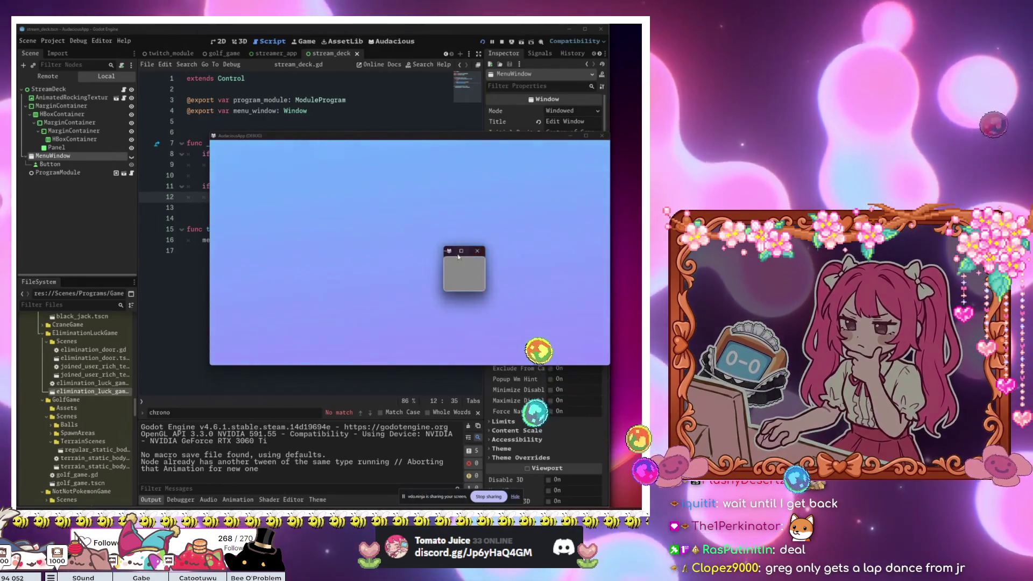
click(477, 251)
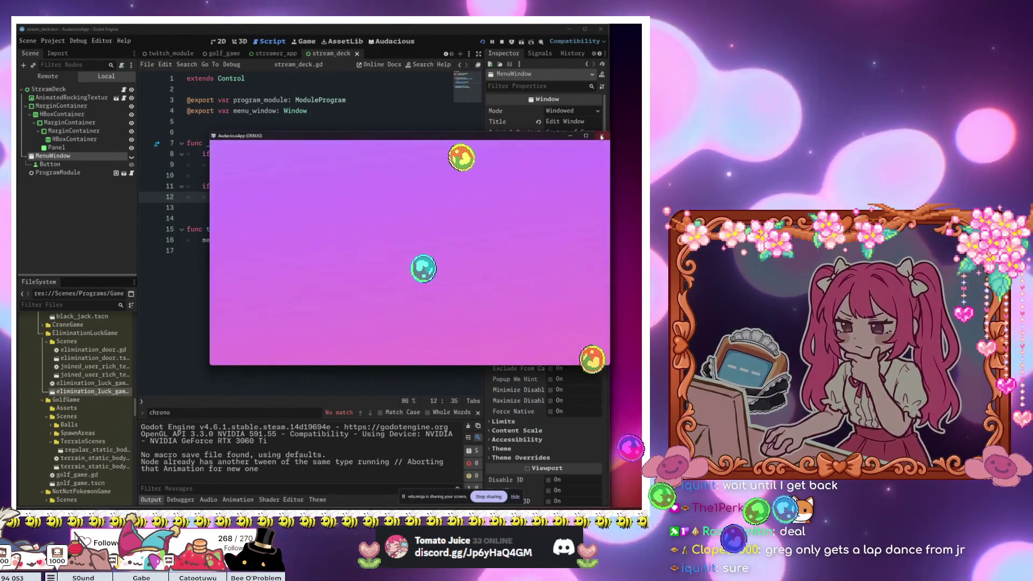
click(602, 136)
click(390, 121)
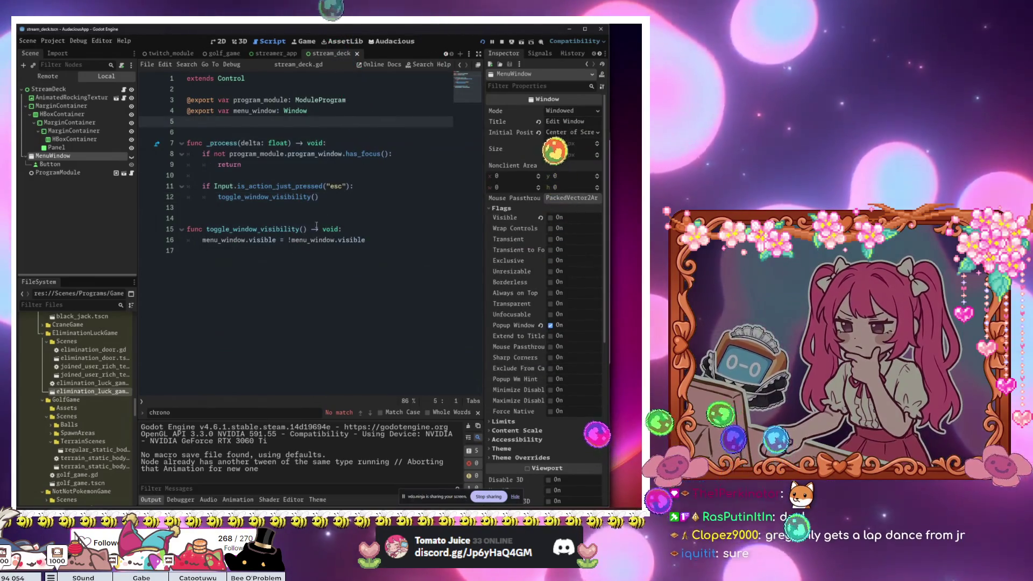
key(F5)
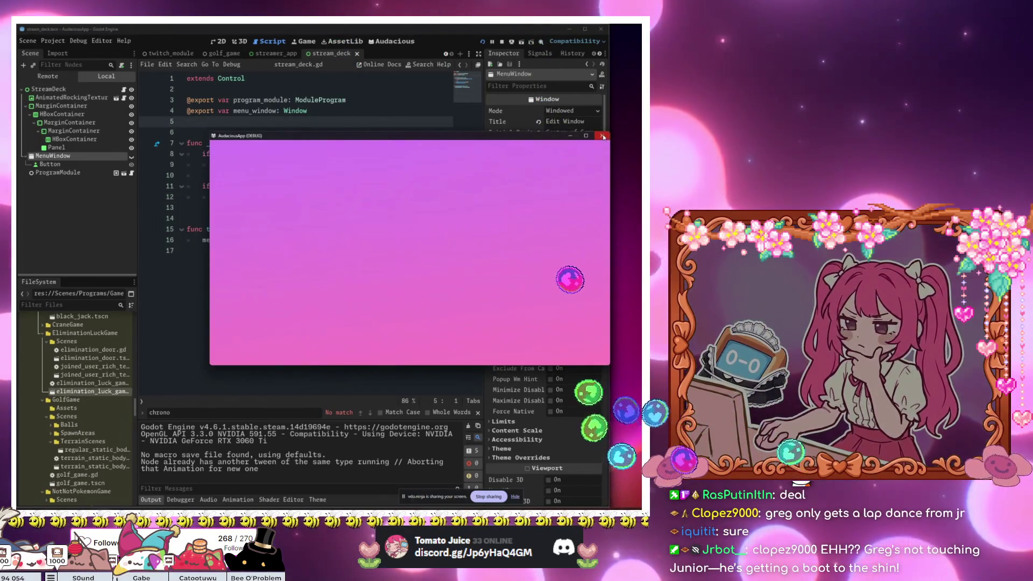
click(602, 136)
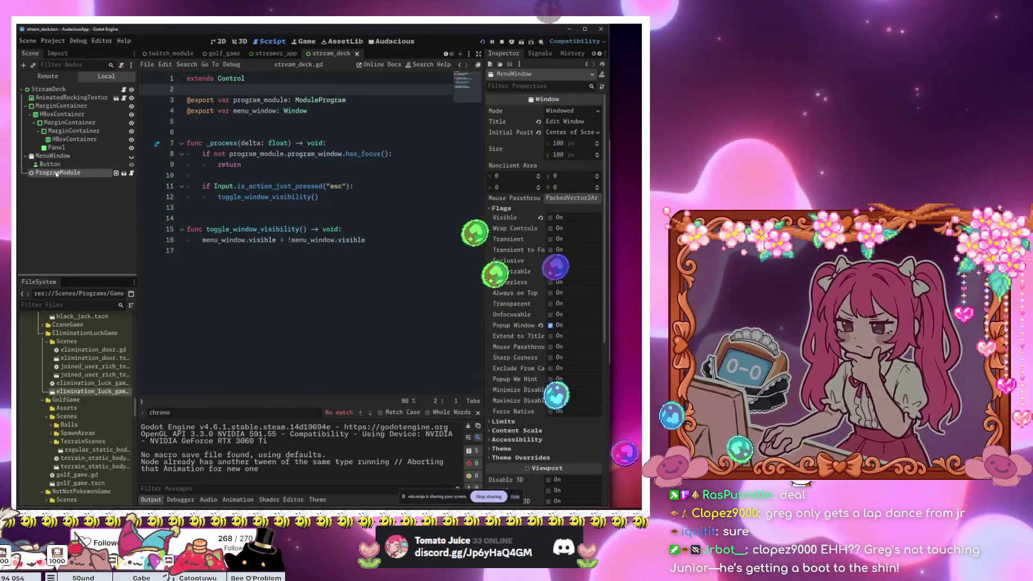
Step: Uncheck MenuWindow's Popup Window flag, save and run, then close the menu popup
click(58, 172)
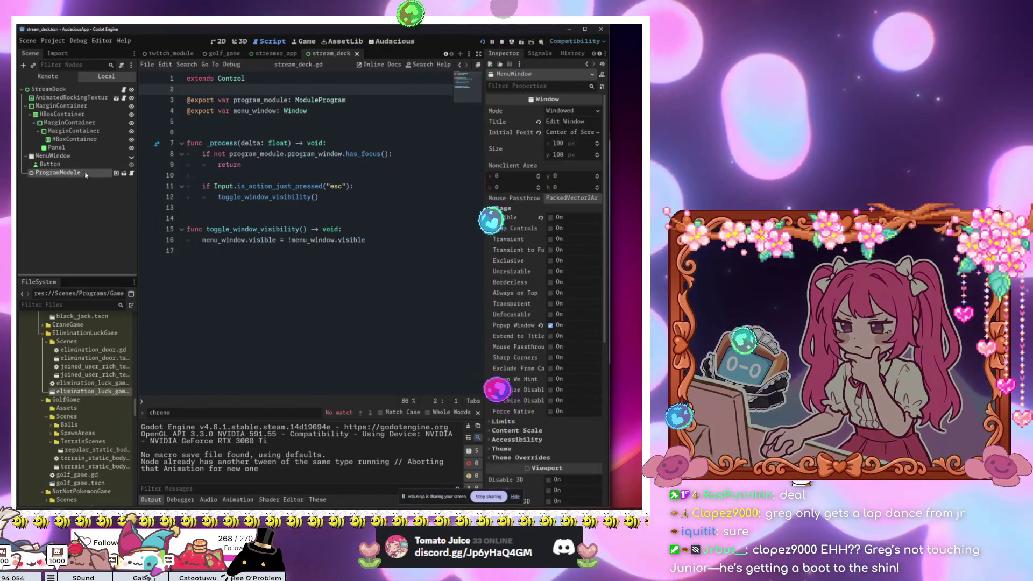
click(527, 119)
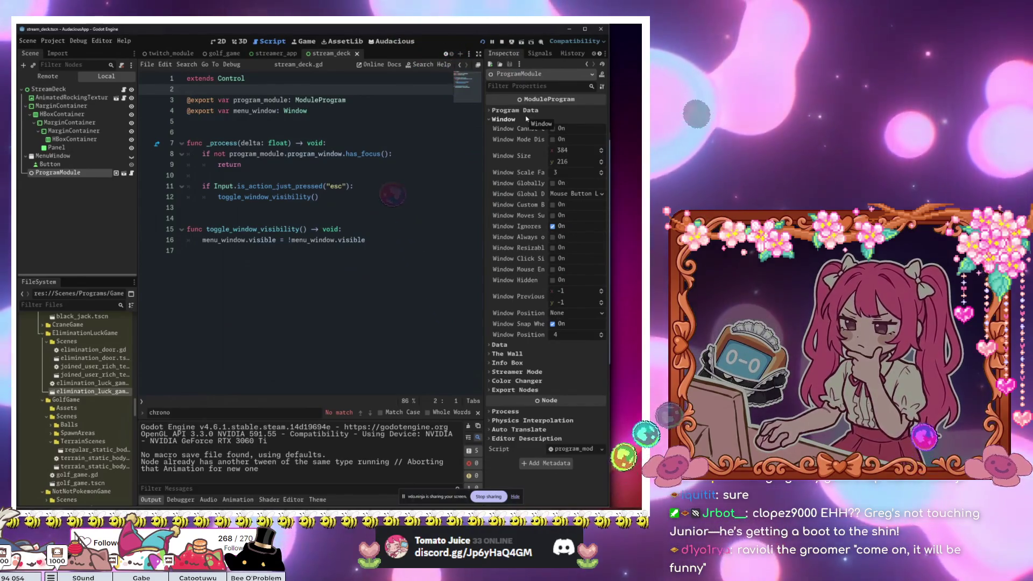
click(527, 119)
click(68, 157)
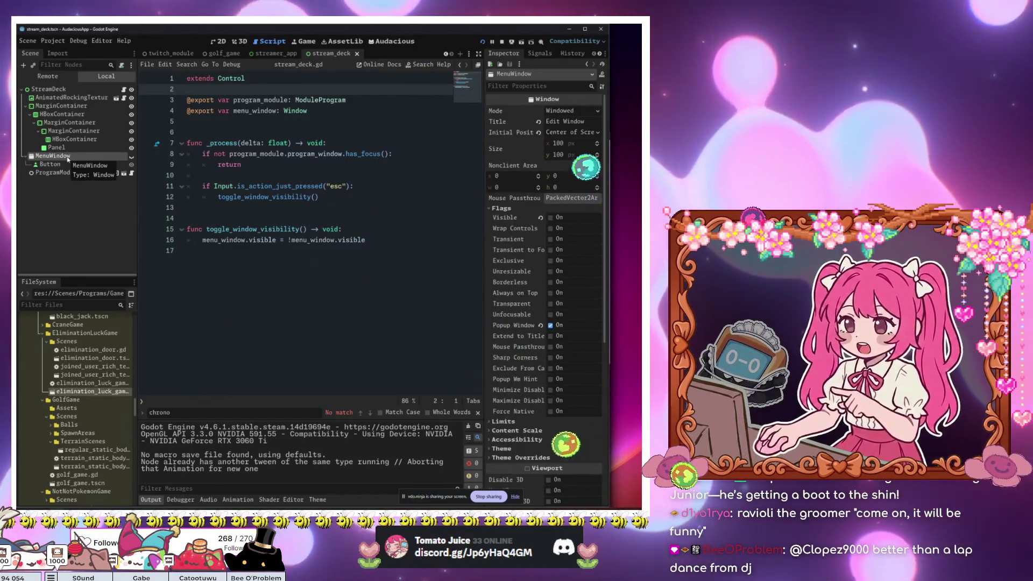
click(550, 325)
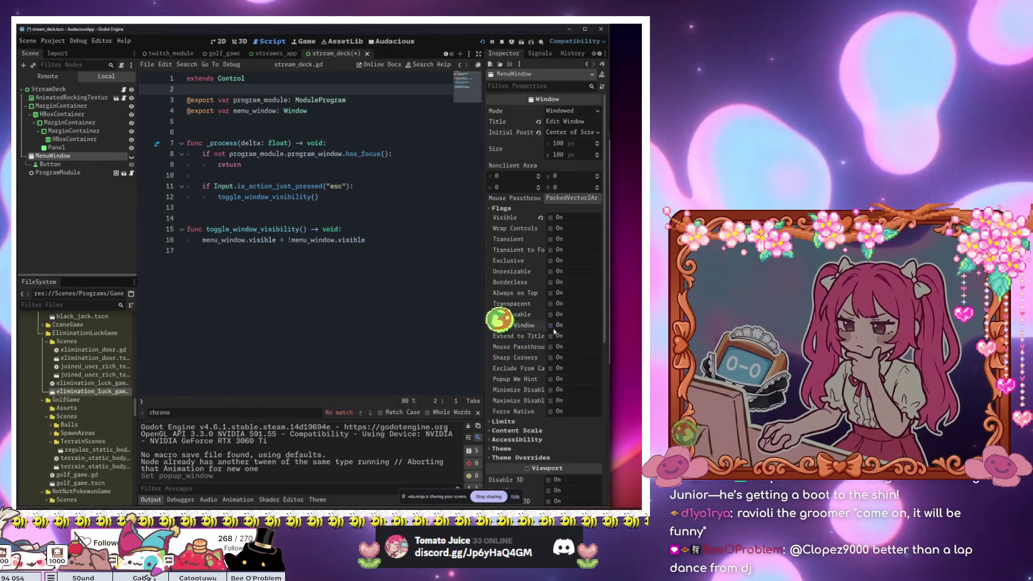
click(374, 240)
key(ctrl+s)
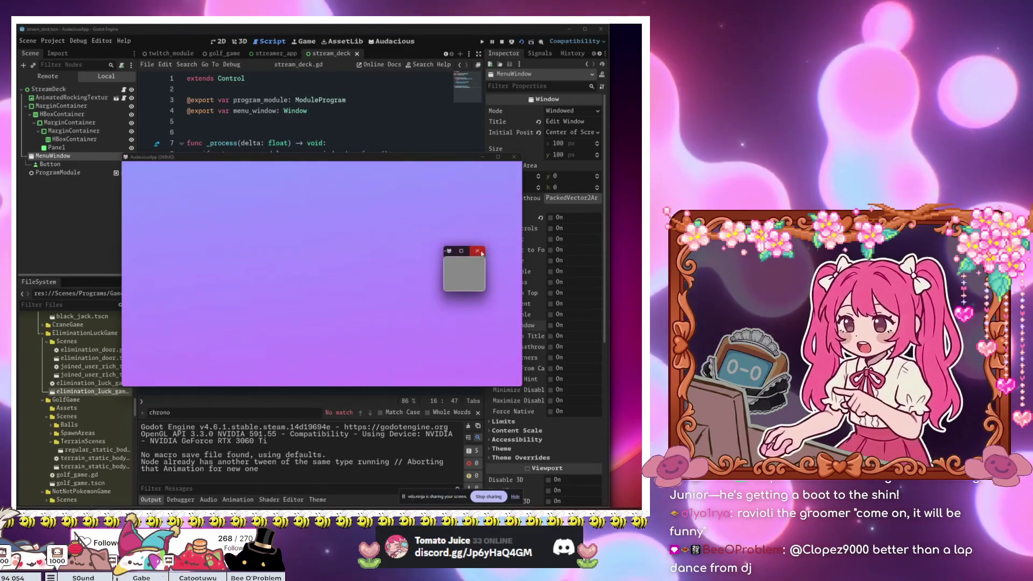
click(477, 251)
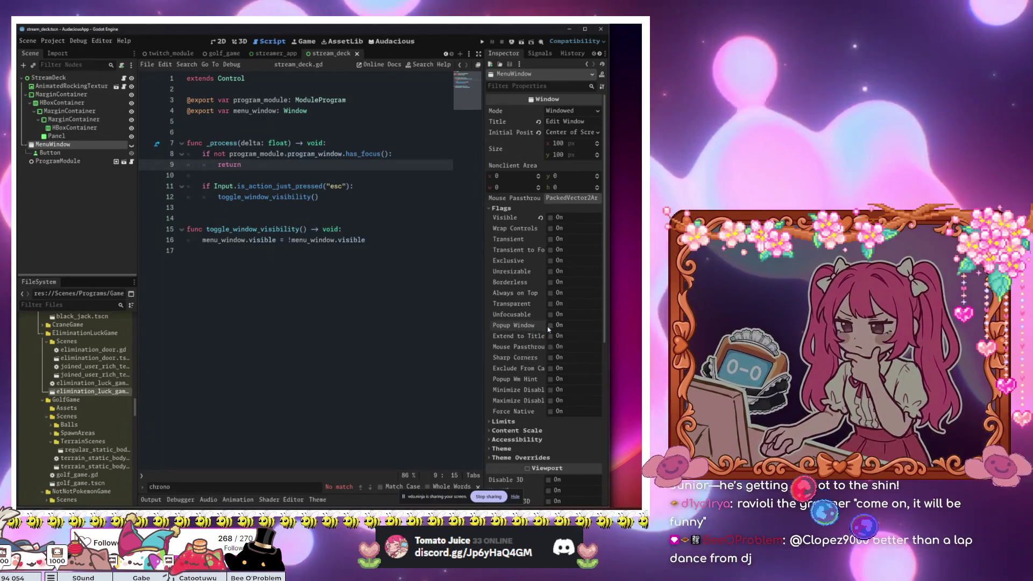
Step: Re-enable MenuWindow's Popup Window flag and save to launch another test run
click(550, 326)
click(338, 220)
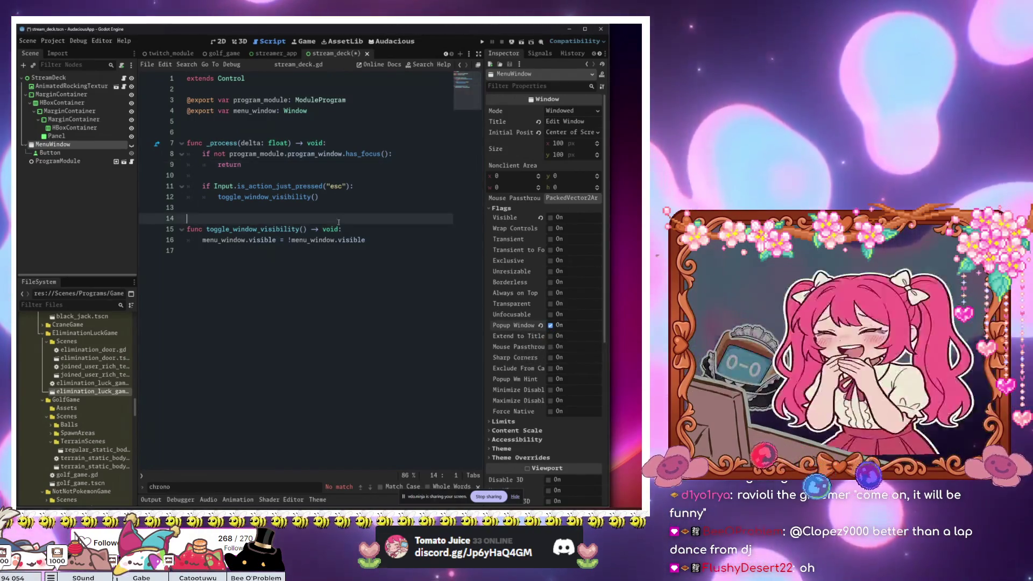
key(ctrl+s)
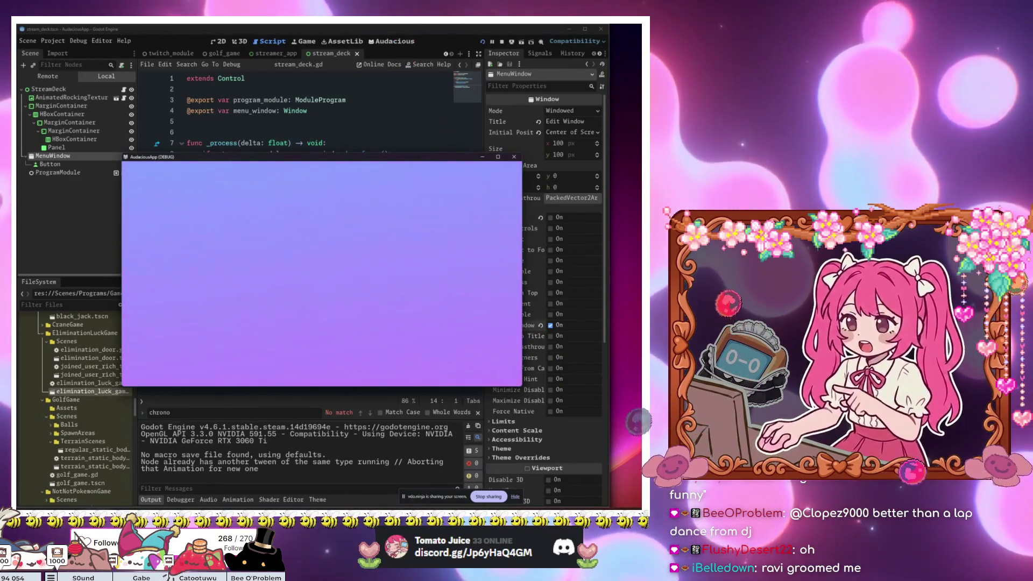
key(Escape)
key(Escape)
key(Escape)
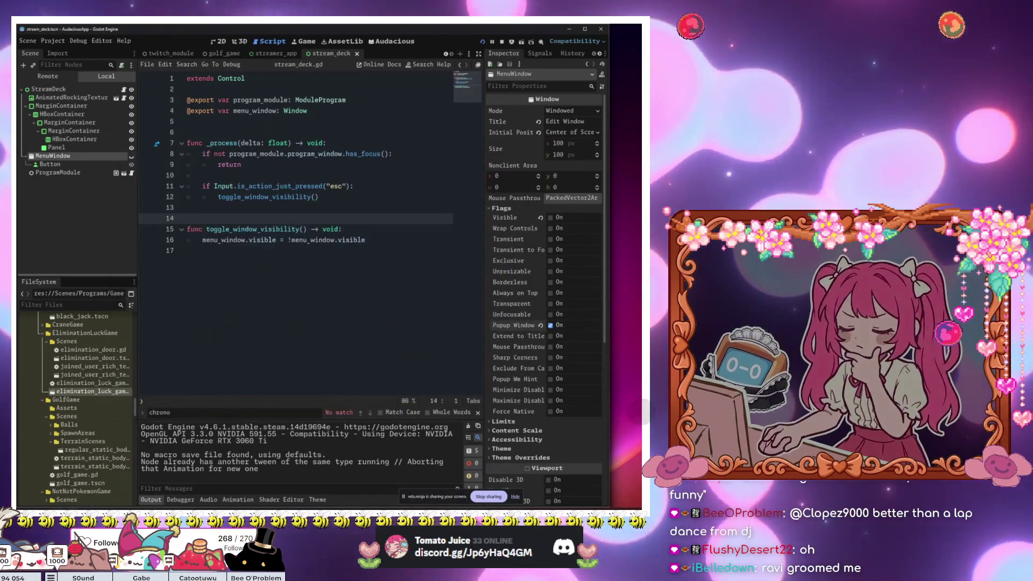
Step: Switch to veadotube from the taskbar, then bring the Godot editor back to the front
click(81, 486)
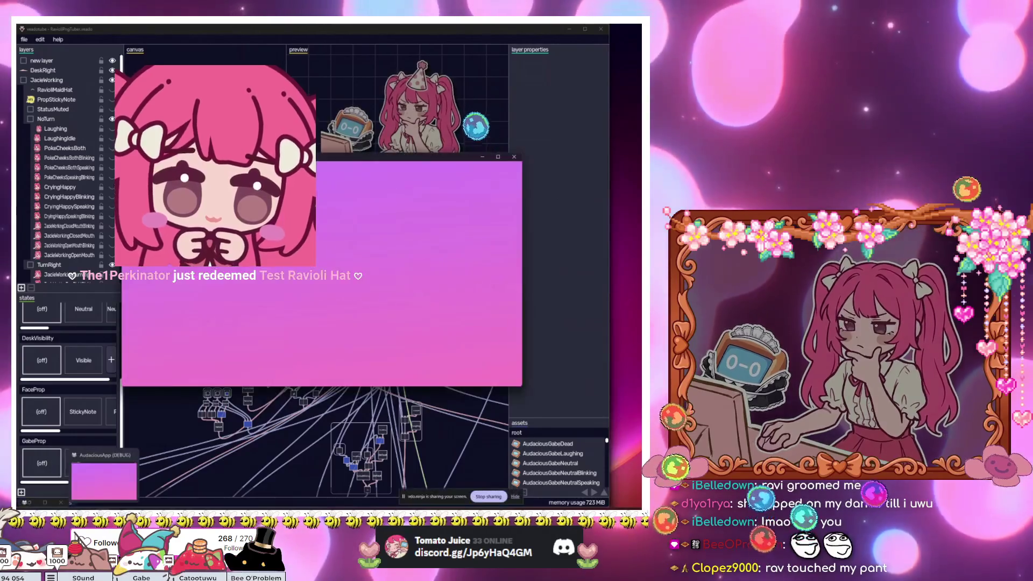
click(71, 502)
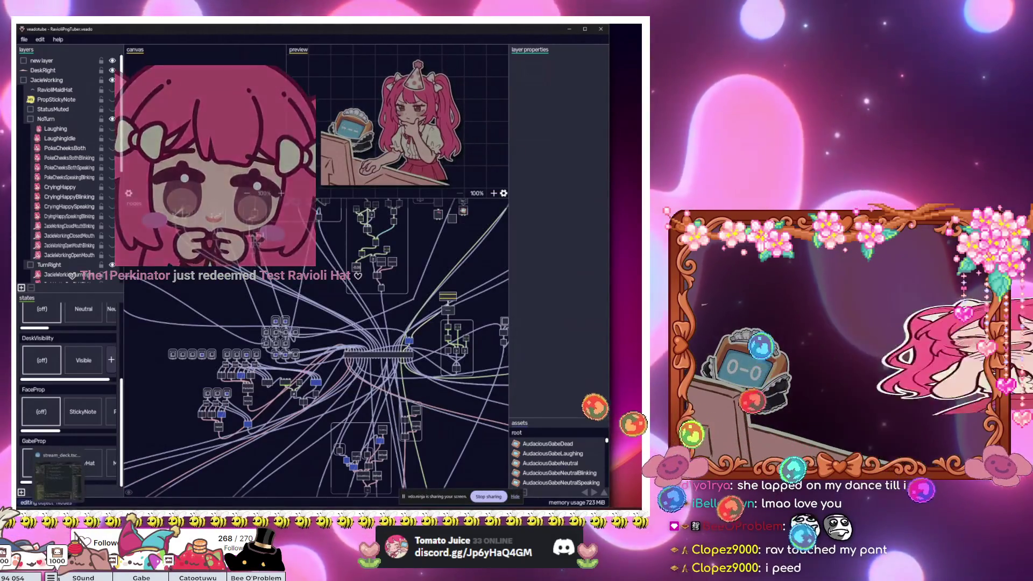
click(57, 473)
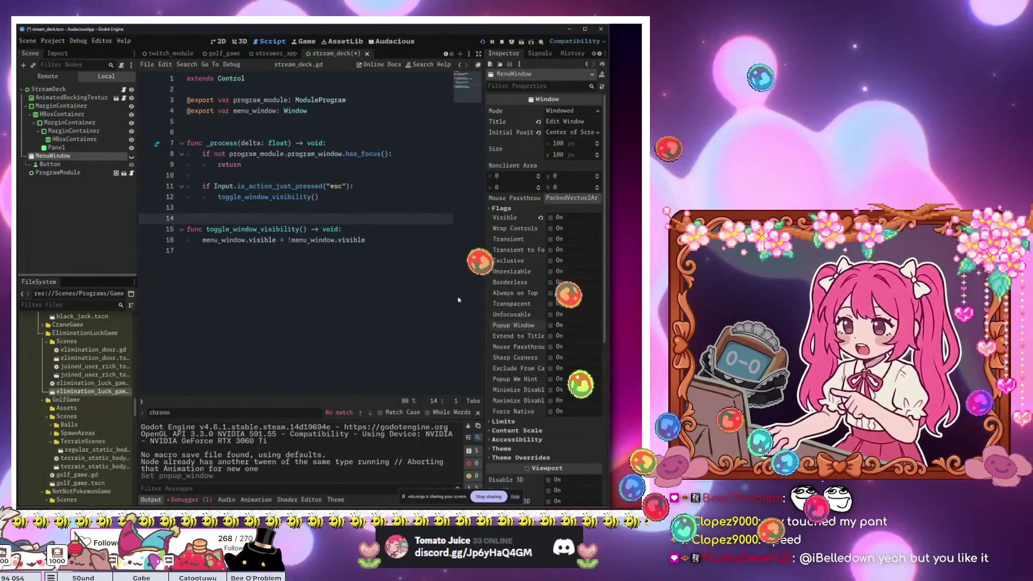
click(402, 252)
Step: Save and run the app, open the menu popup, then stop the run
key(ctrl+s)
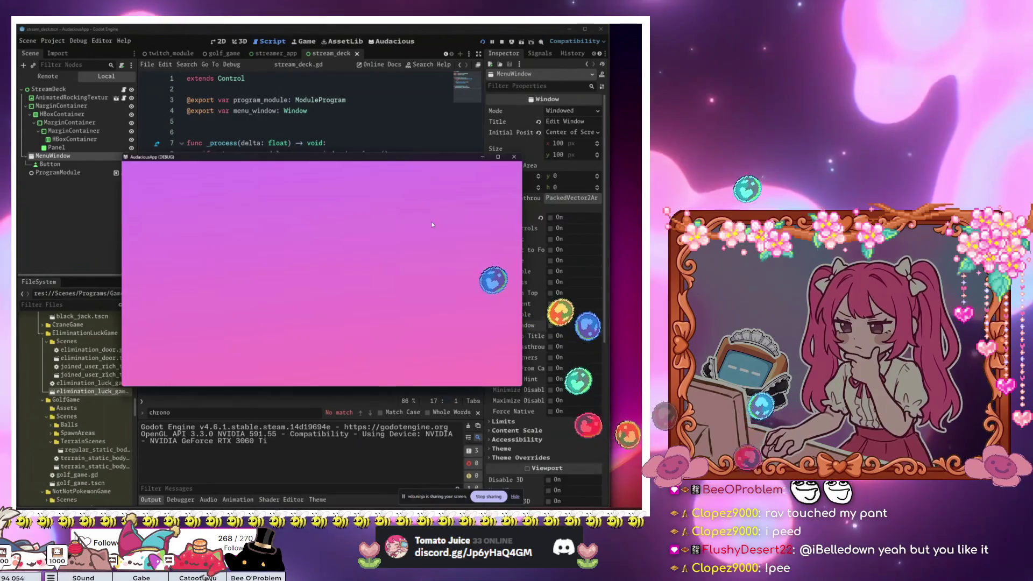
click(437, 211)
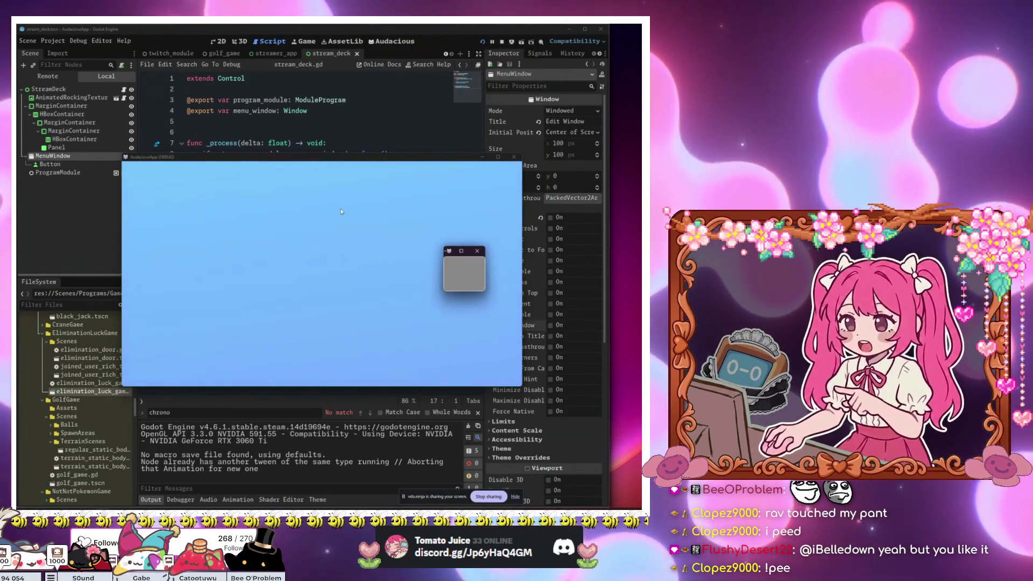
key(F8)
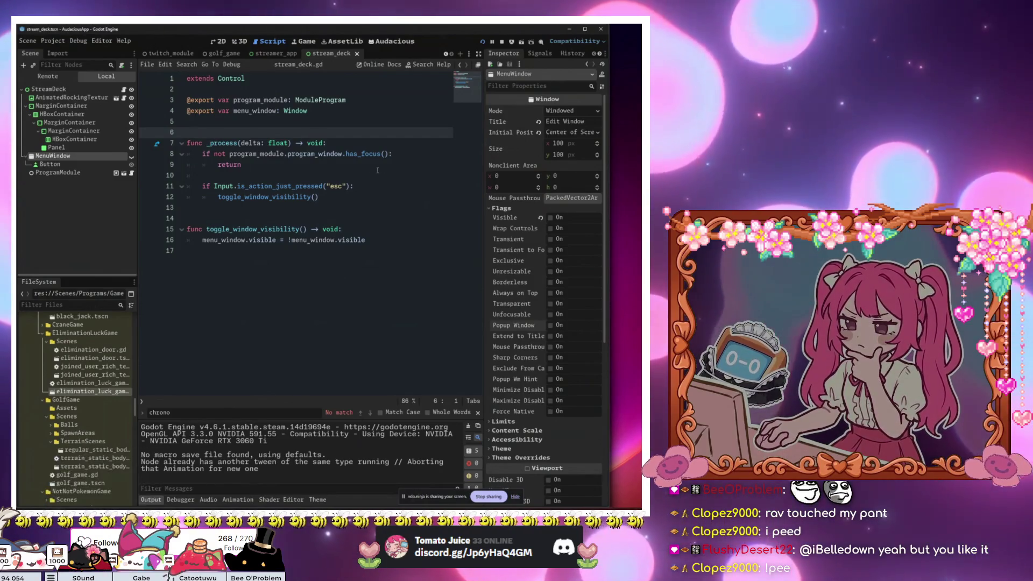
Step: Extend the line 8 focus check with 'or not menu_window.has_focus()'
click(399, 157)
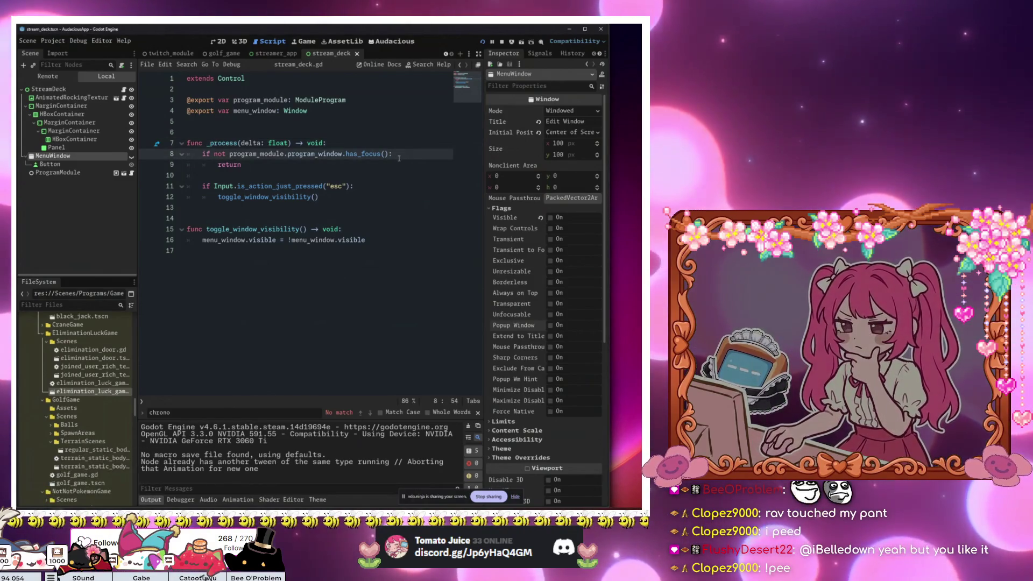
text(or not)
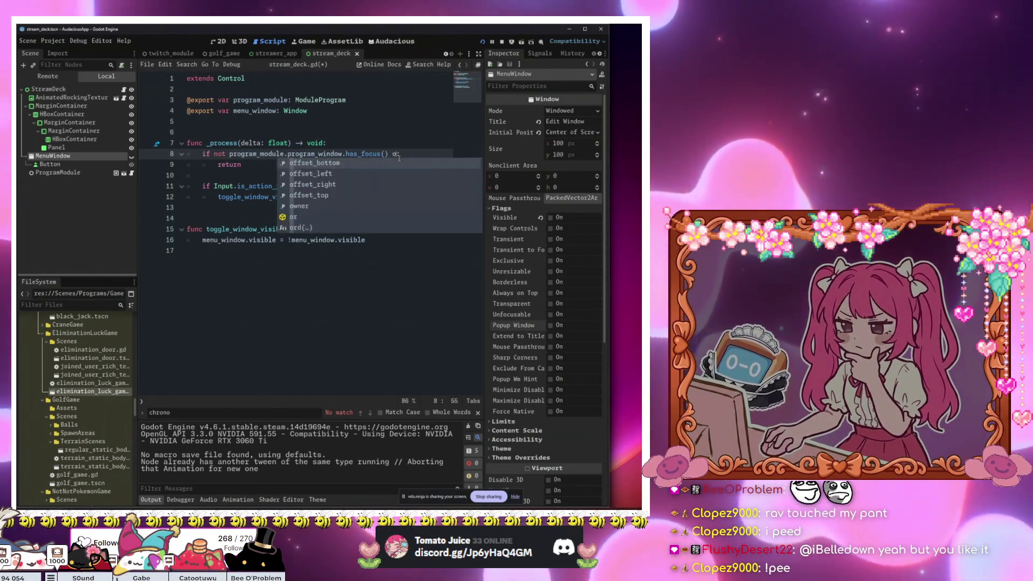
text( progra)
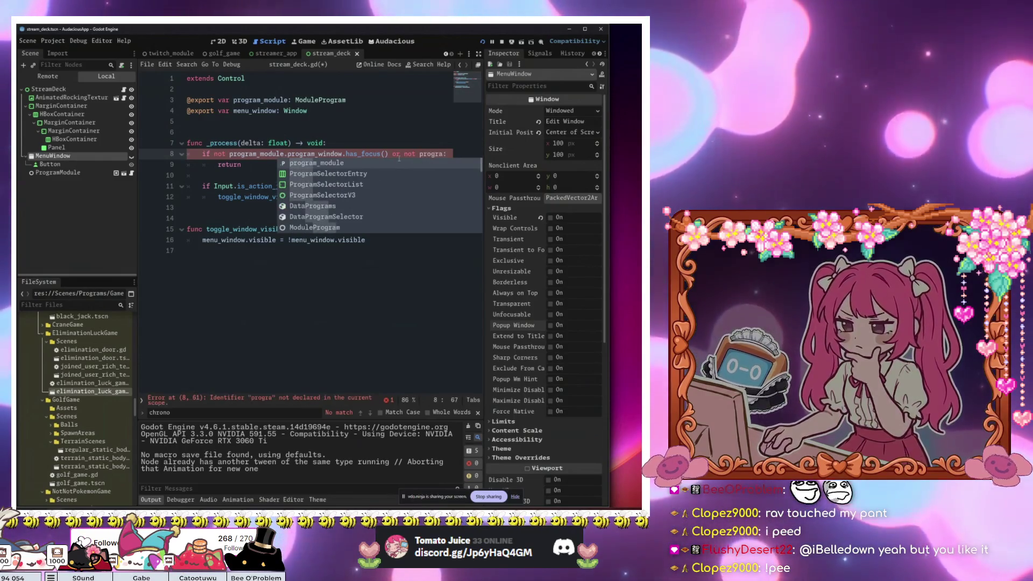
key(BackSpace)
key(BackSpace)
key(BackSpace)
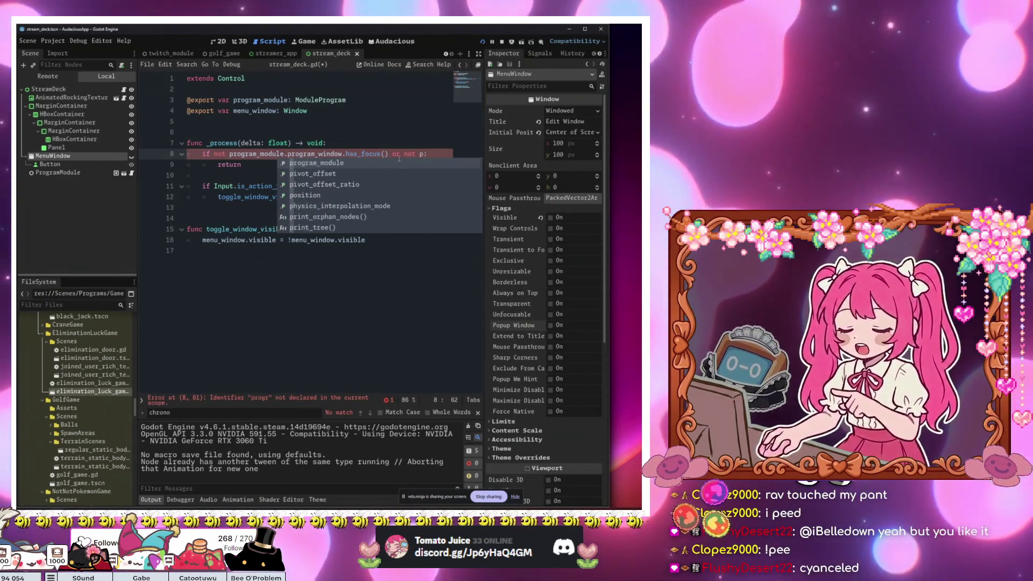
text(men)
key(Return)
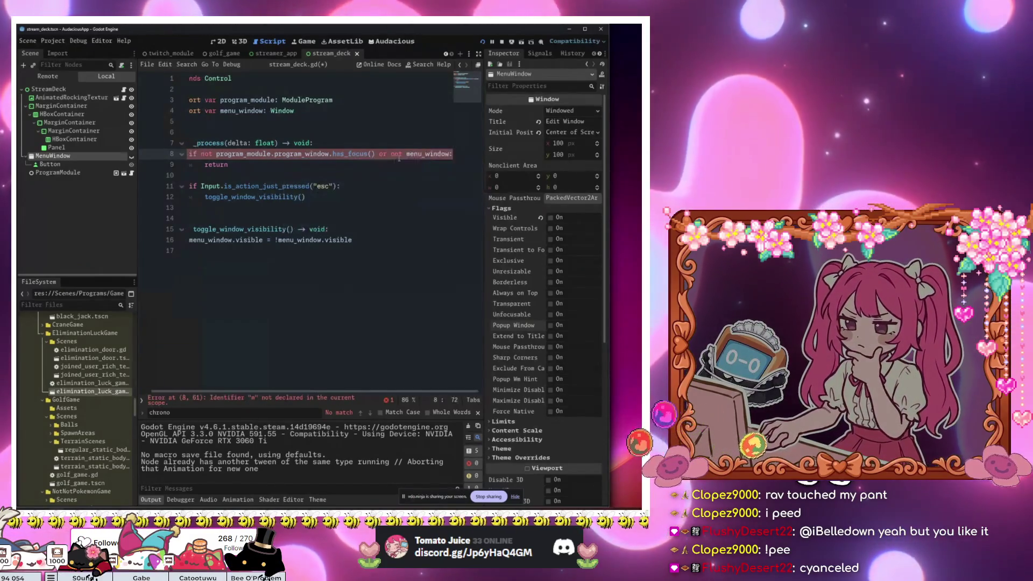
text(.has_f)
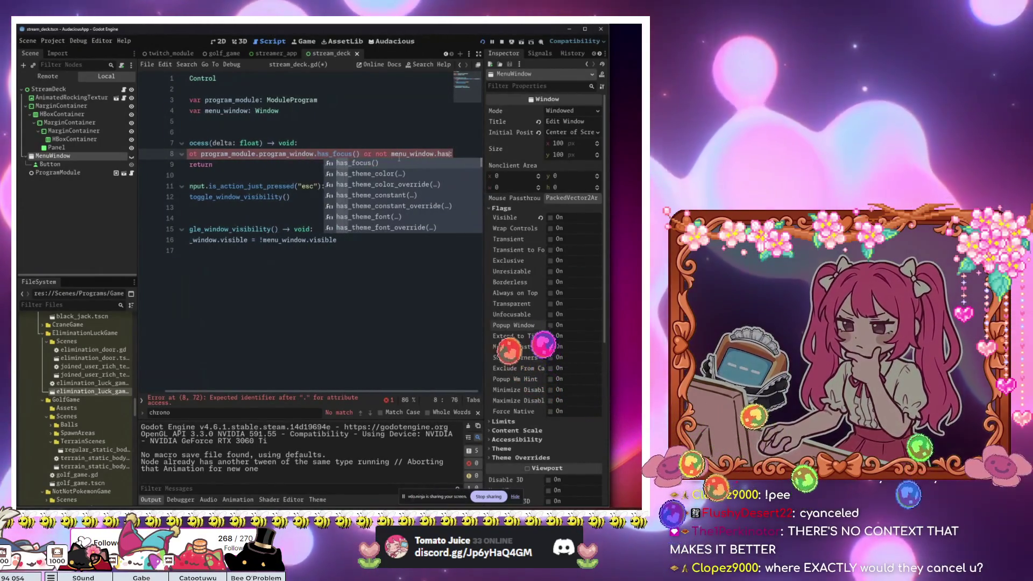
key(Return)
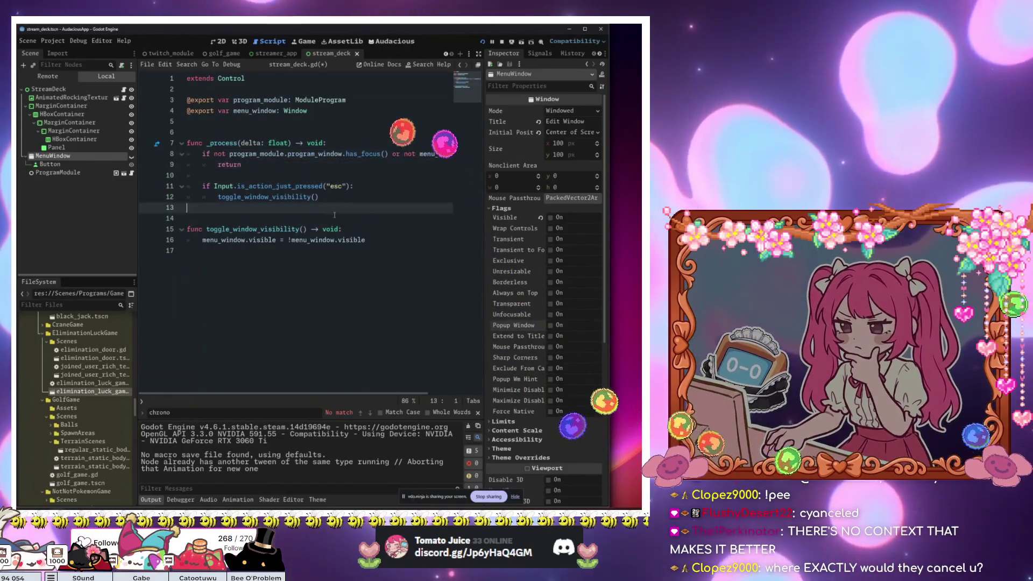
Step: Run the app again, then add blank lines above the _process function
click(367, 219)
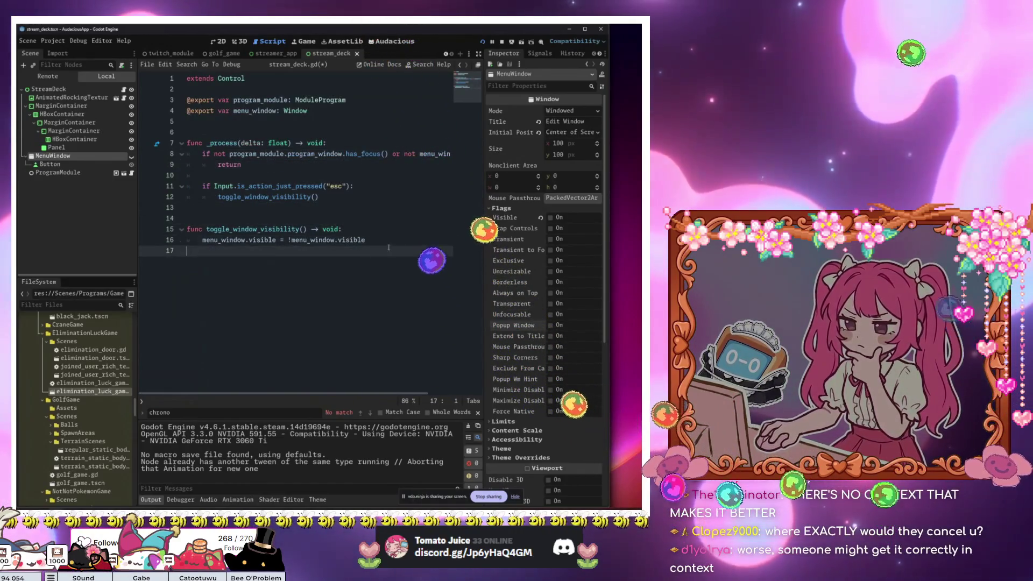
click(397, 233)
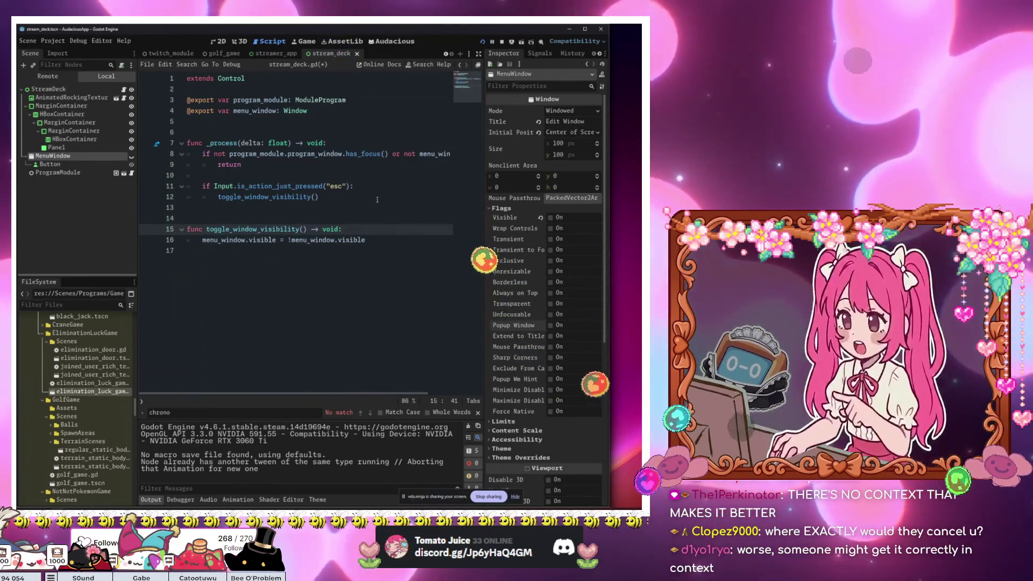
key(F5)
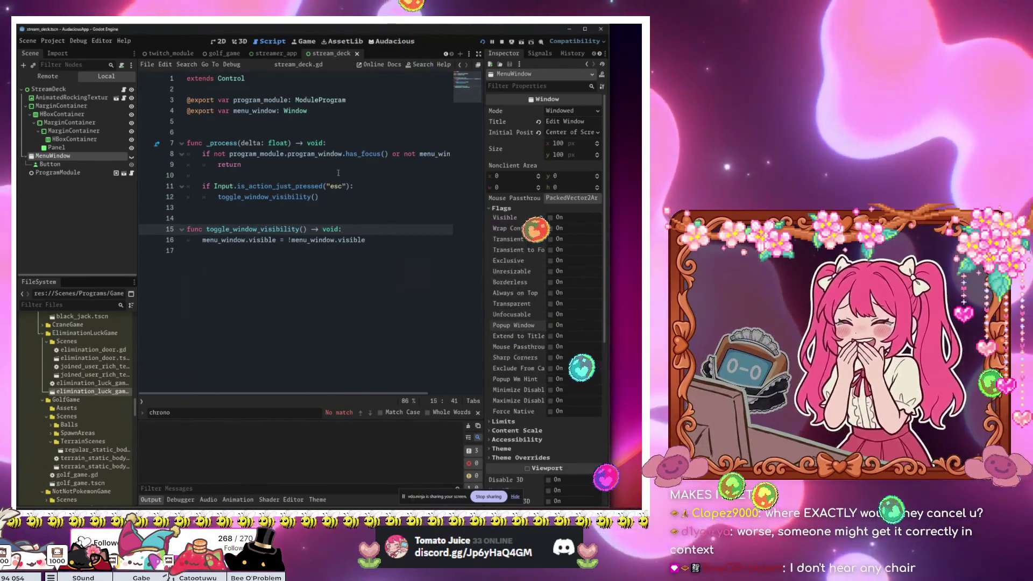
click(315, 134)
key(Return)
key(Return)
key(Return)
key(Up)
key(Up)
key(Up)
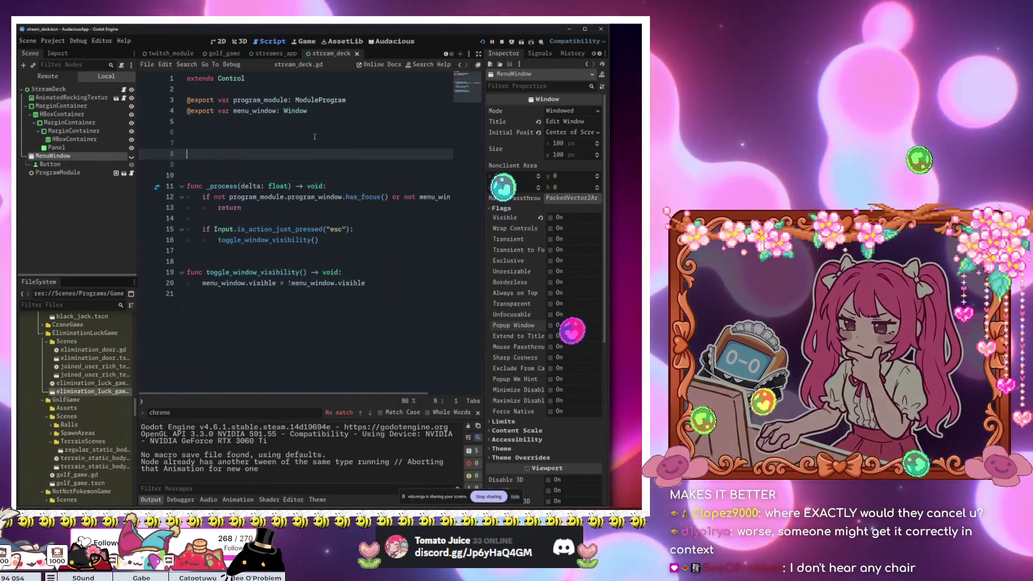
Step: Add func _ready() calling _connect_signals(), and begin a func _connect_signals() header at the end
text(func _rea)
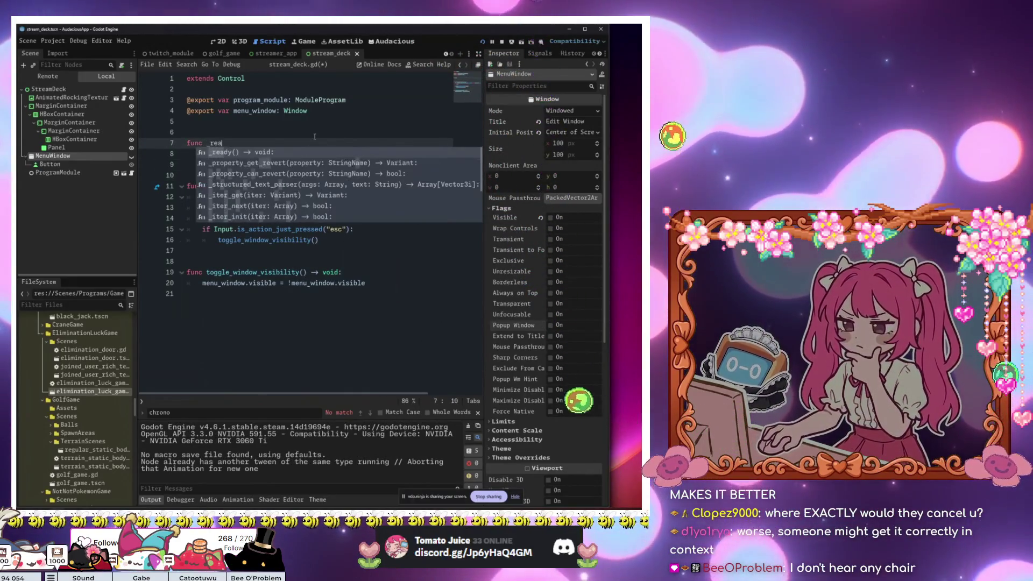
key(Return)
text(_connect_sig)
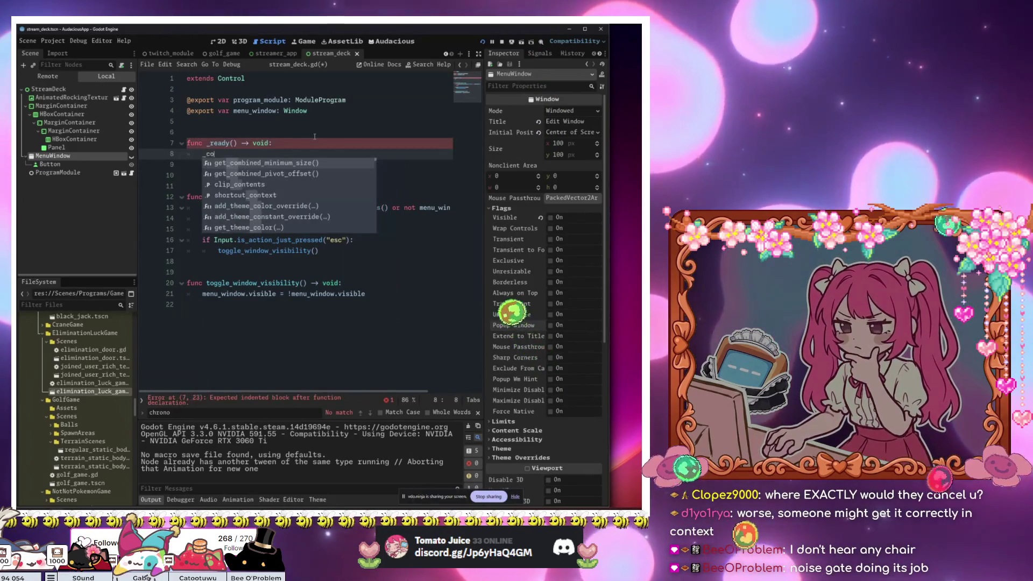
text(nals())
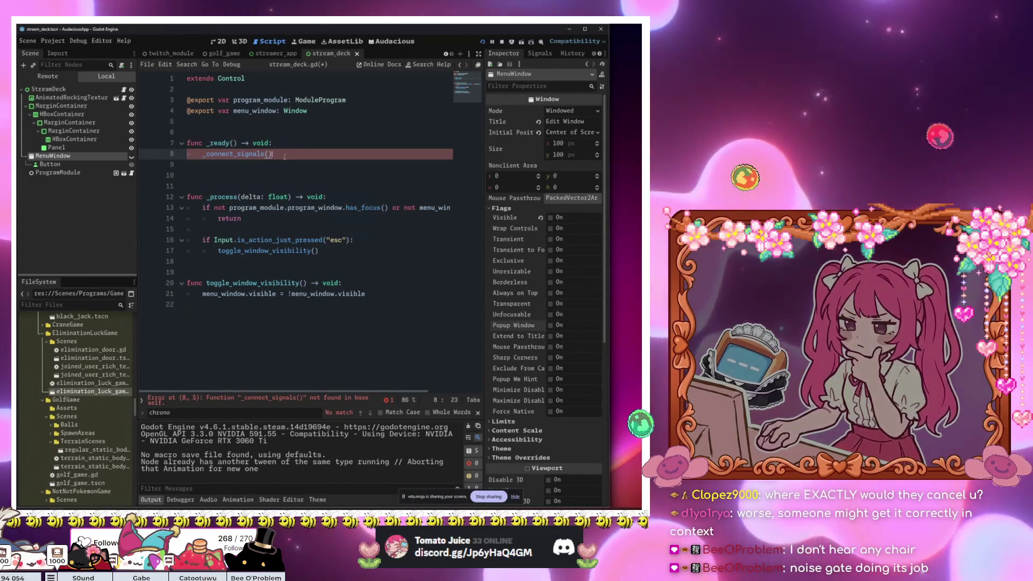
key(shift+Home)
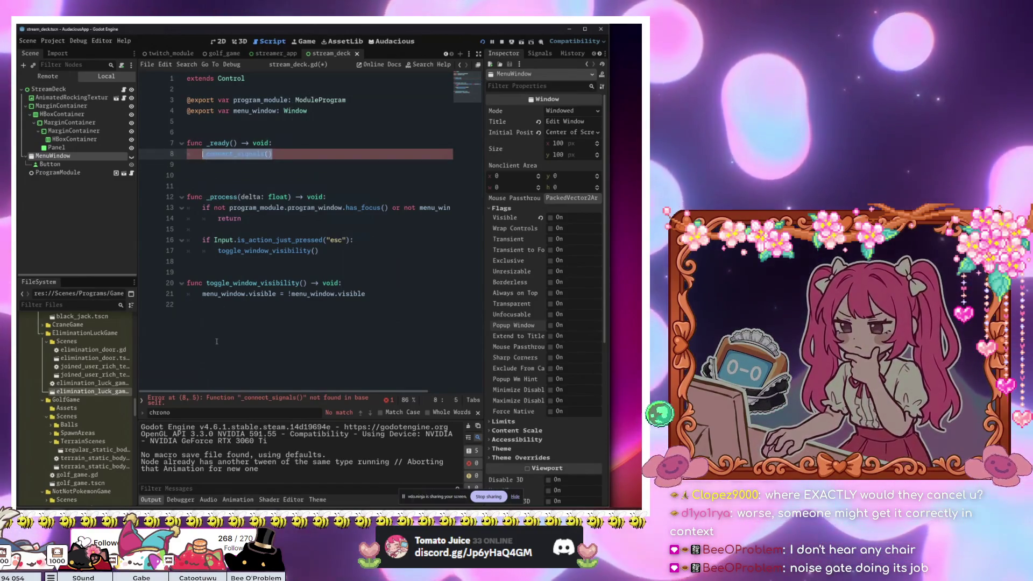
click(217, 338)
key(Return)
key(Return)
text(func _connect_signals() -)
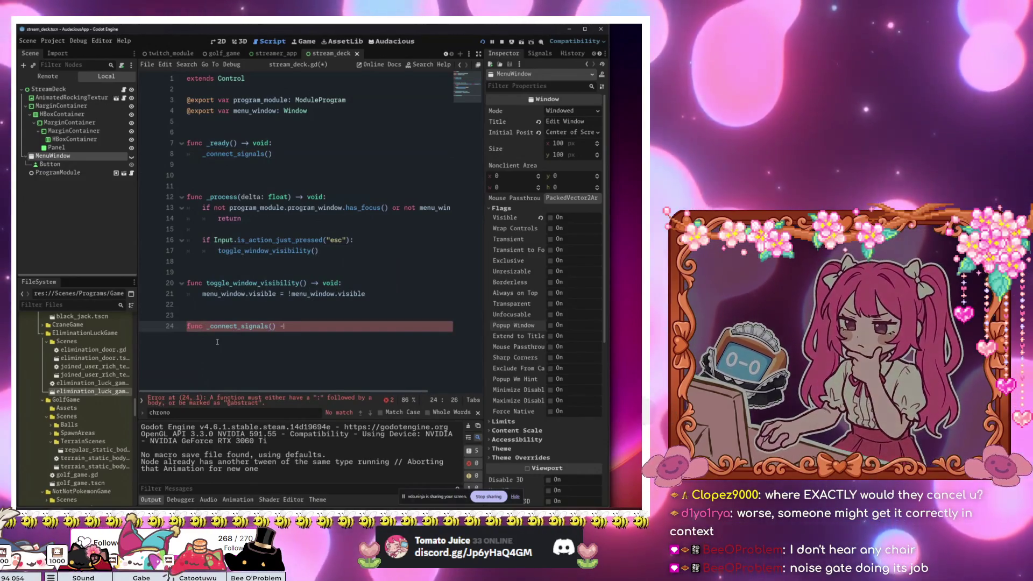
text(> void:)
Step: Connect menu_window.close_requested to a lambda that calls menu_window.hide()
key(Return)
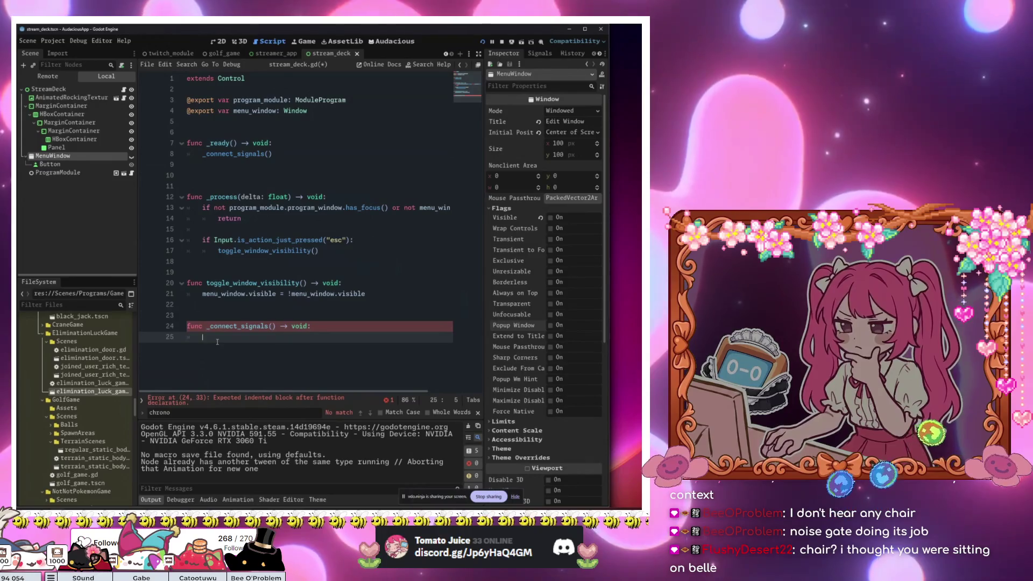
text(menu_window.)
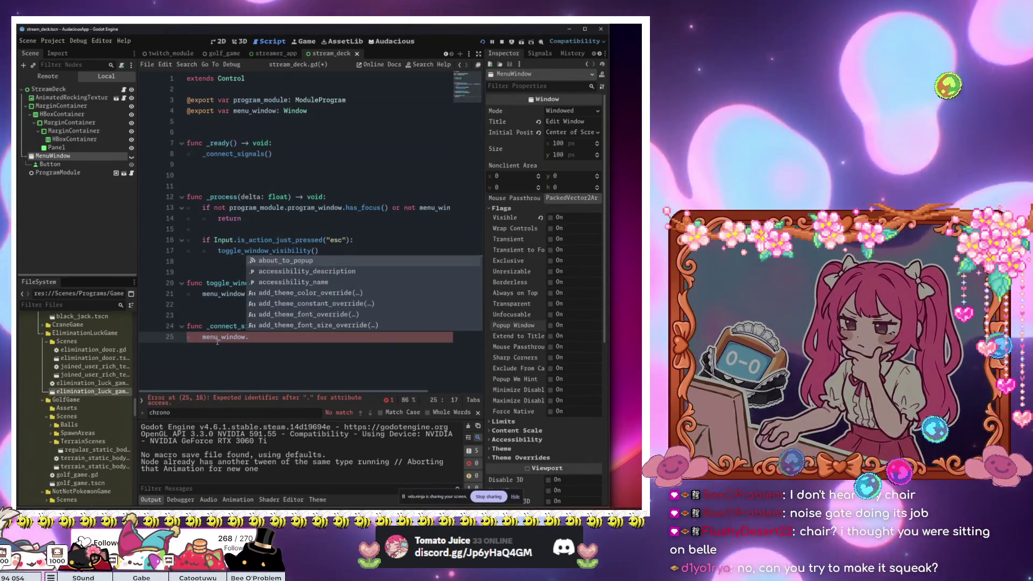
text(close_requested)
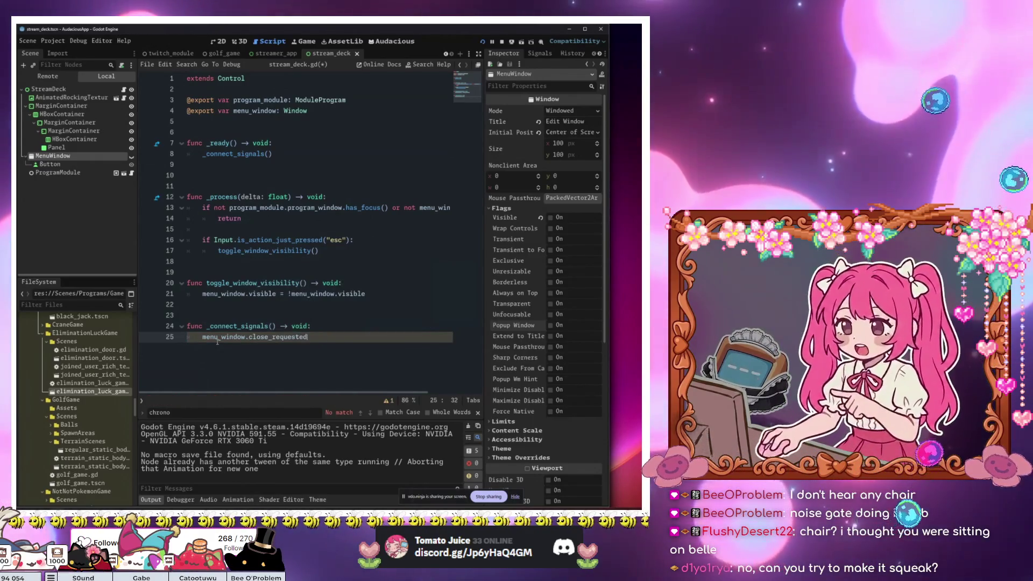
text(.connect()
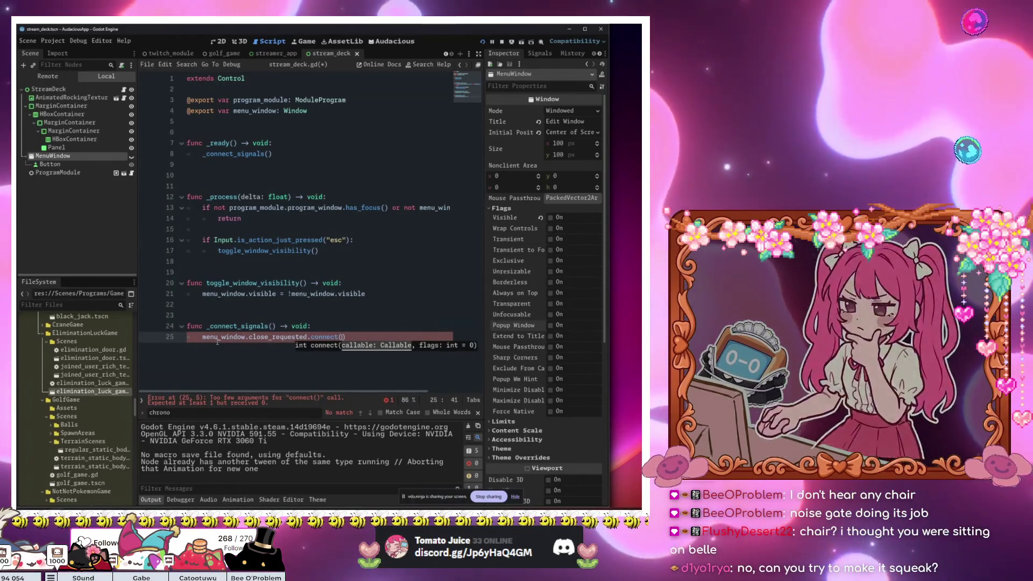
text(func )
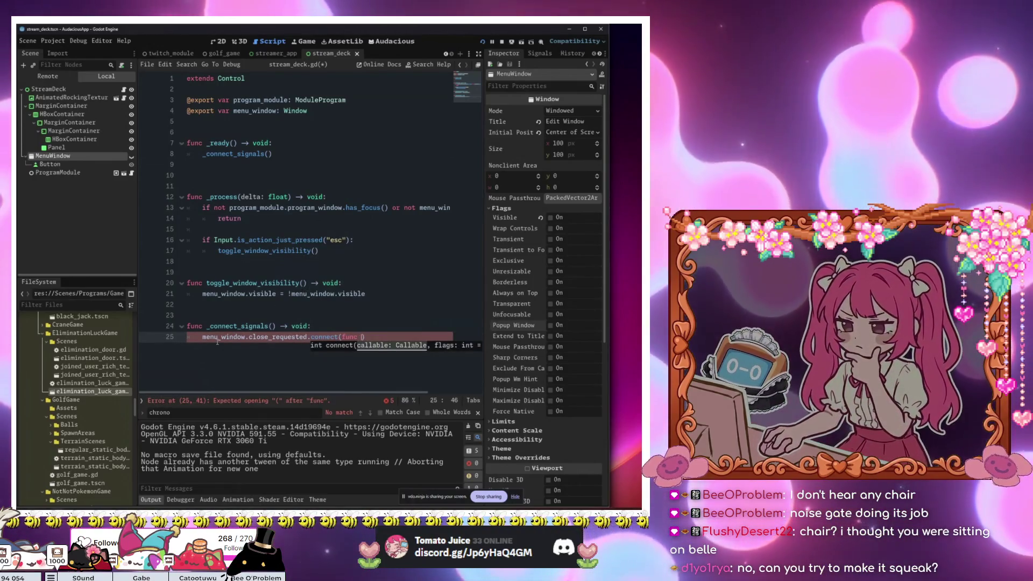
text(x() -> void)
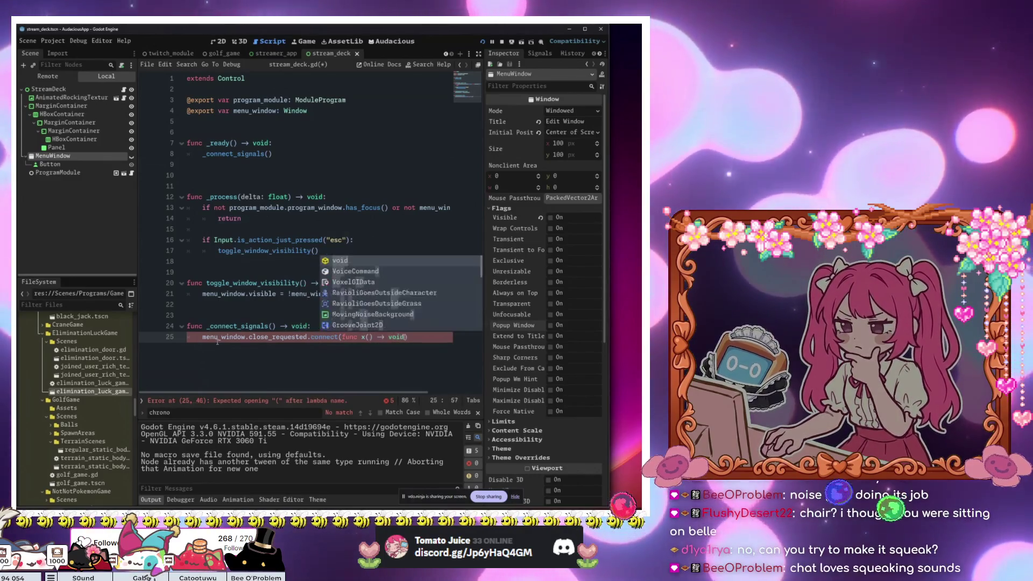
text(:)
key(Return)
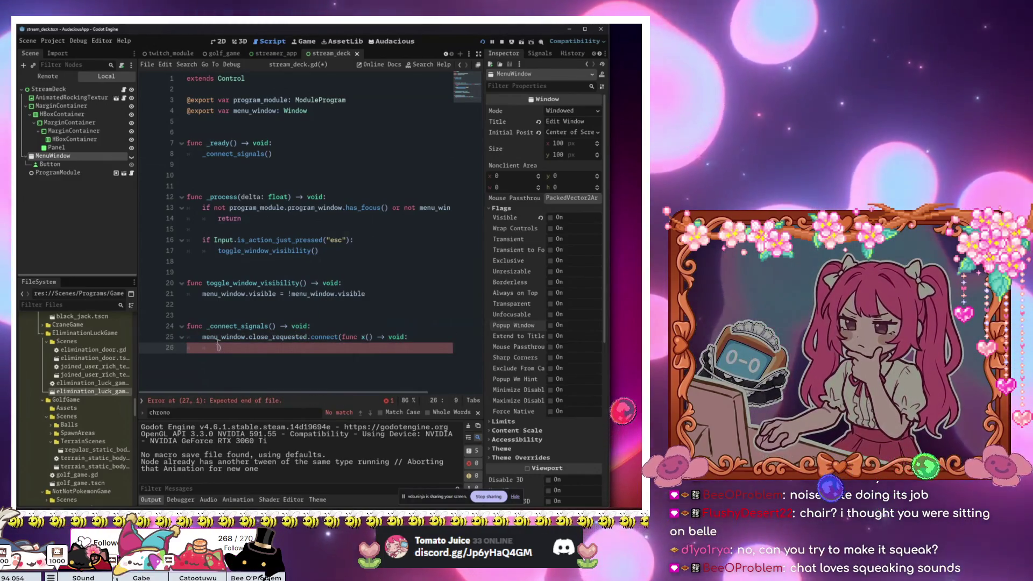
key(BackSpace)
key(BackSpace)
key(BackSpace)
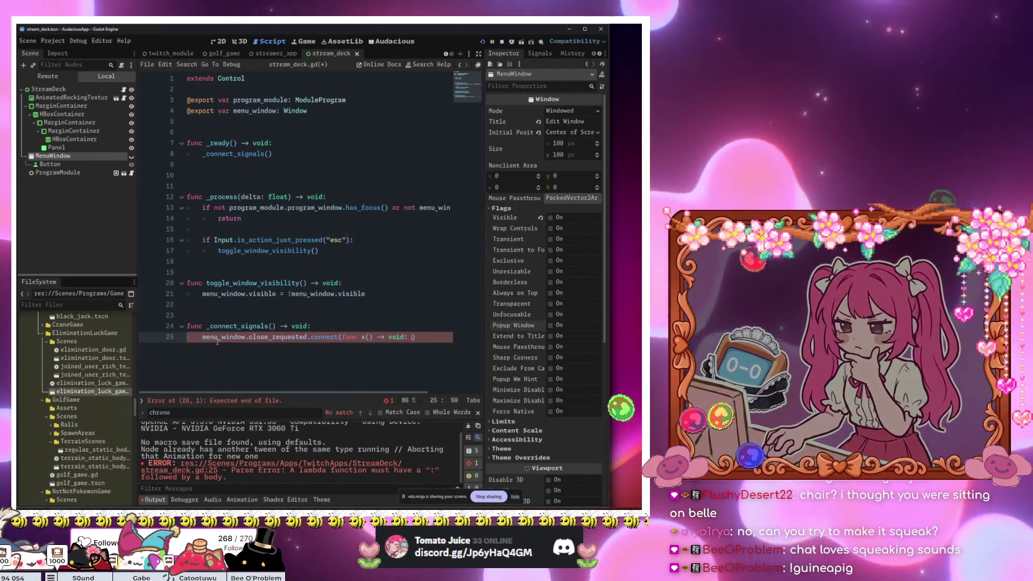
text(menu_window.)
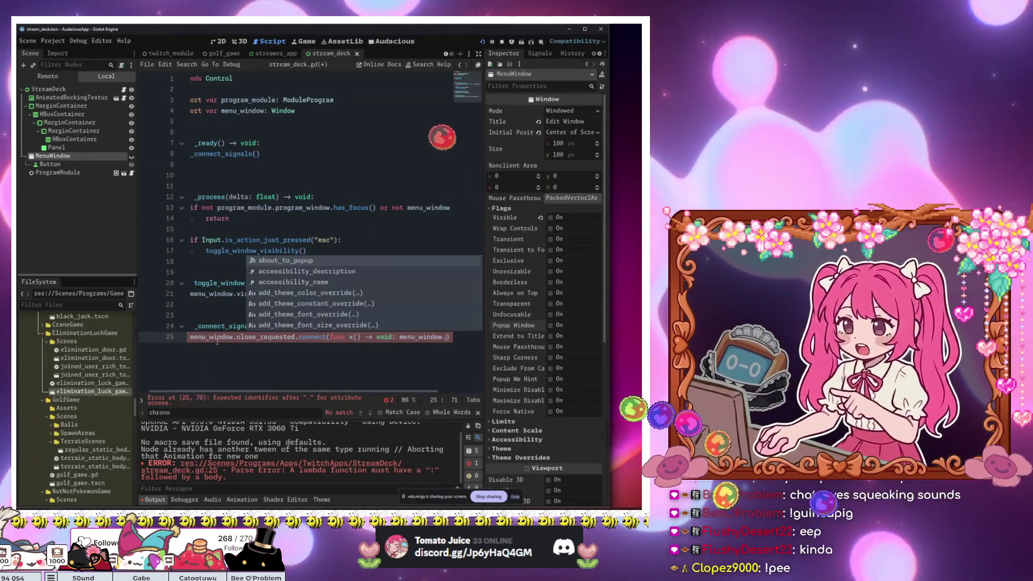
text(hide())
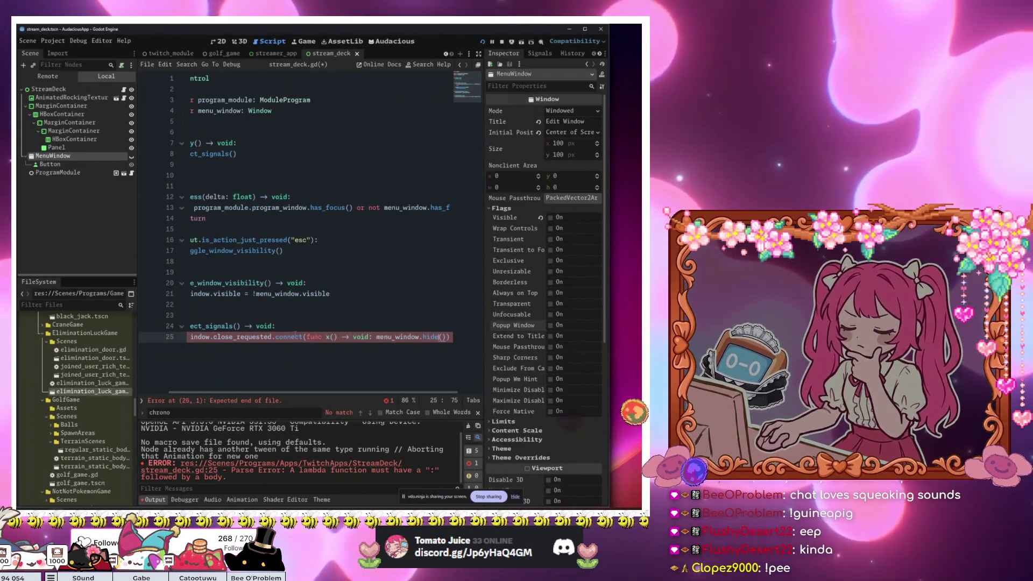
Step: Close the 'chrono' text search and break the lambda and closing parenthesis onto separate lines
key(shift+Home)
click(477, 412)
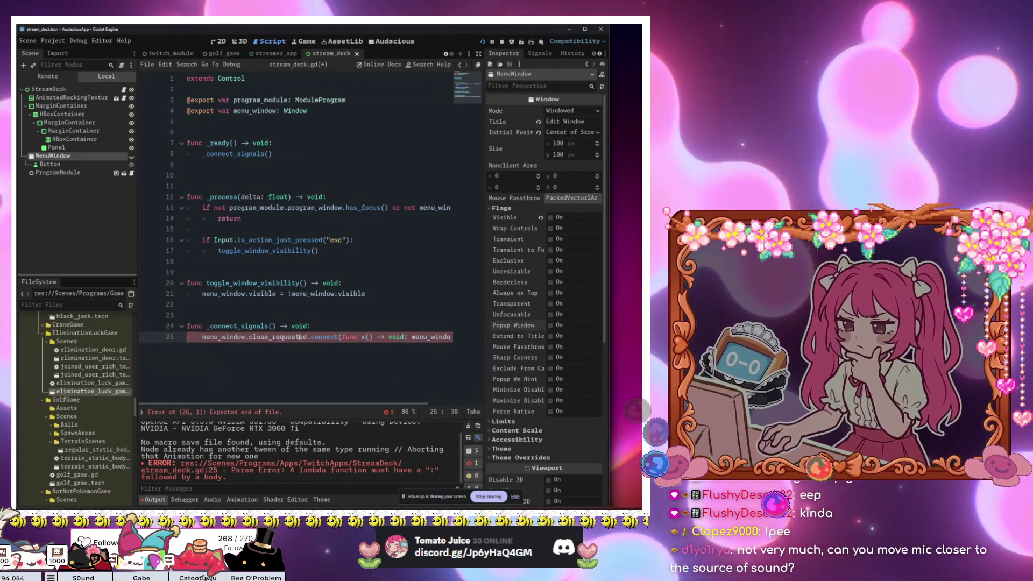
scroll(300, 337, right, 2)
click(322, 336)
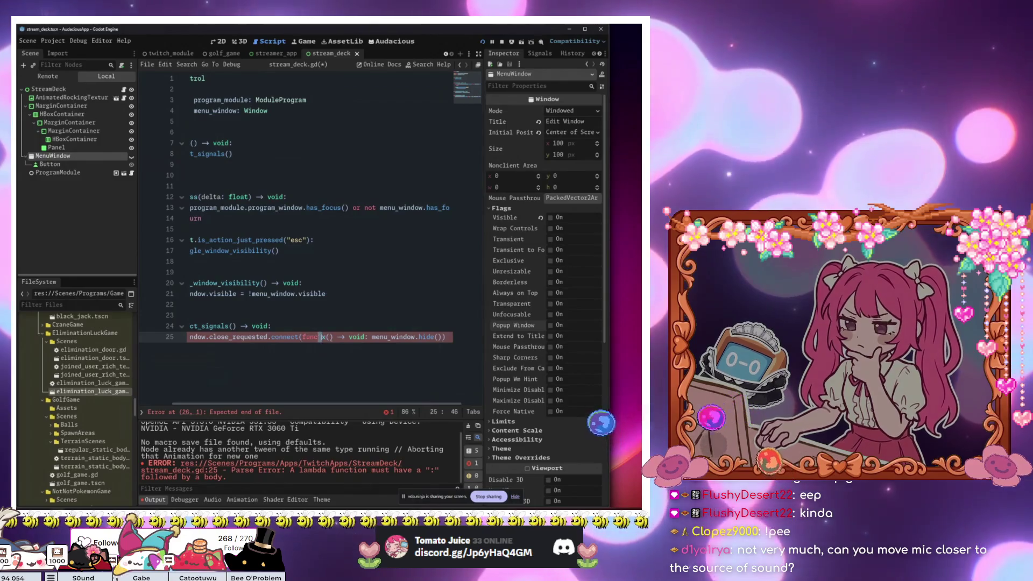
key(Right)
key(Right)
key(Right)
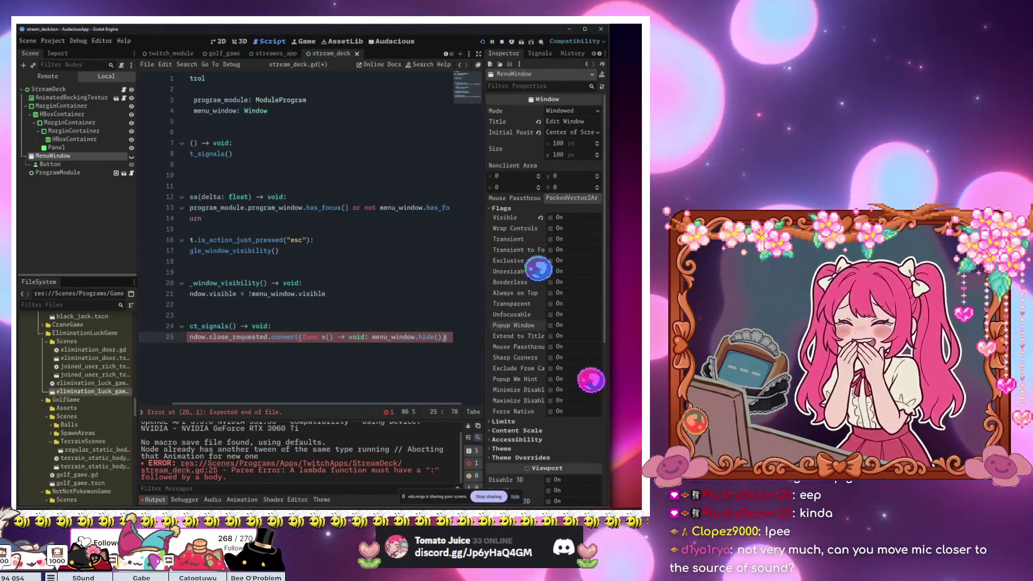
text(,)
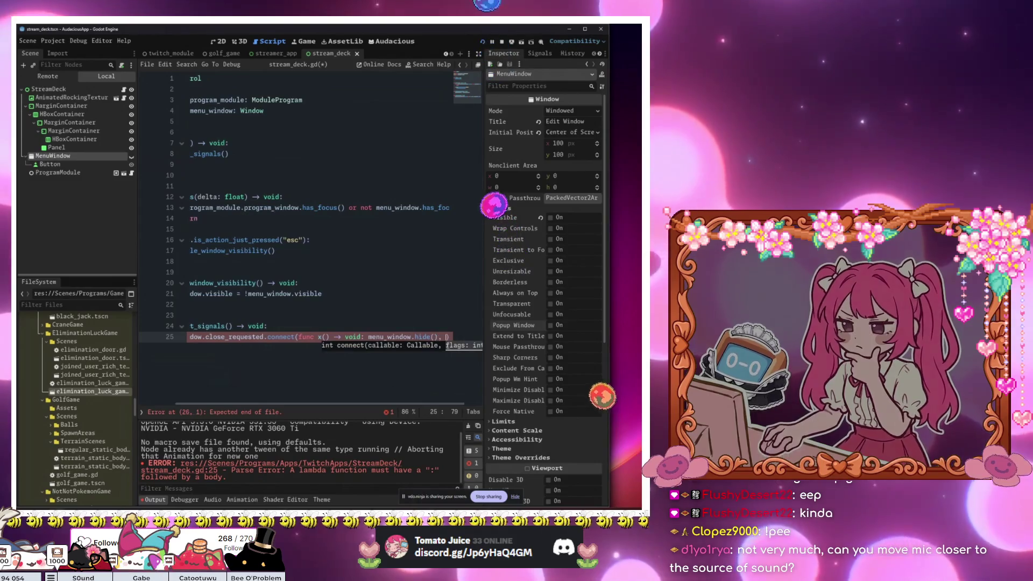
key(BackSpace)
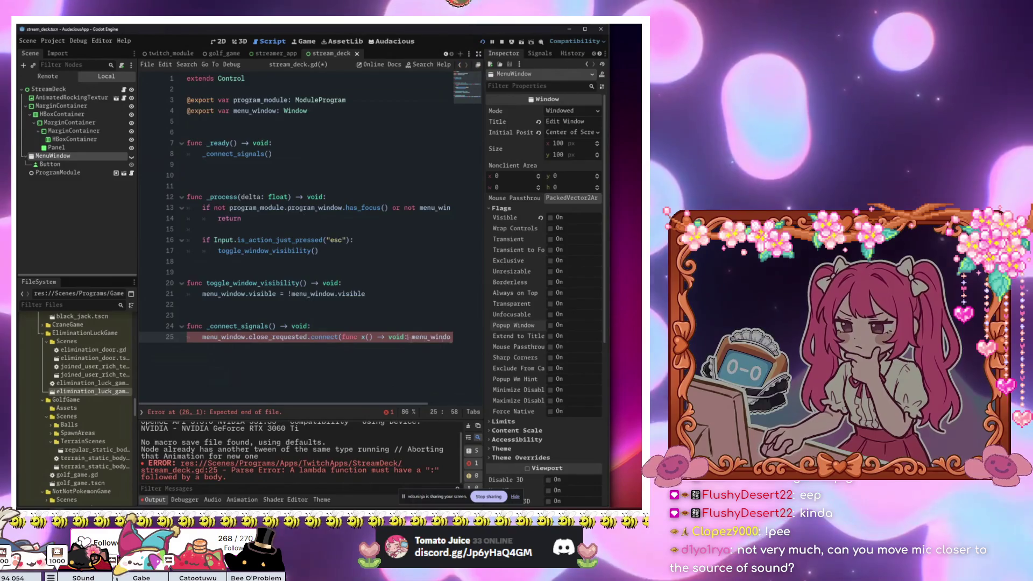
key(Right)
key(Left)
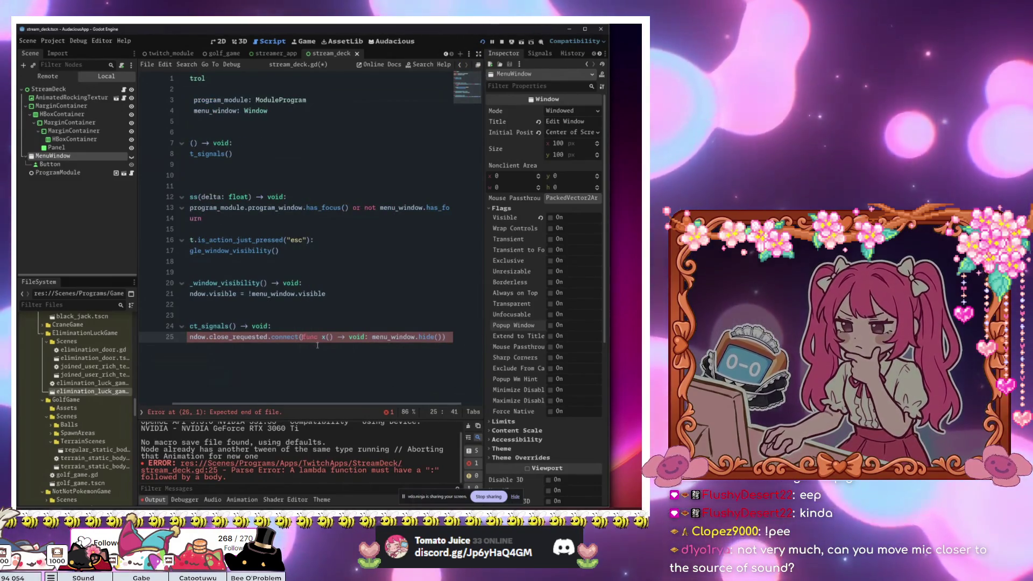
key(Return)
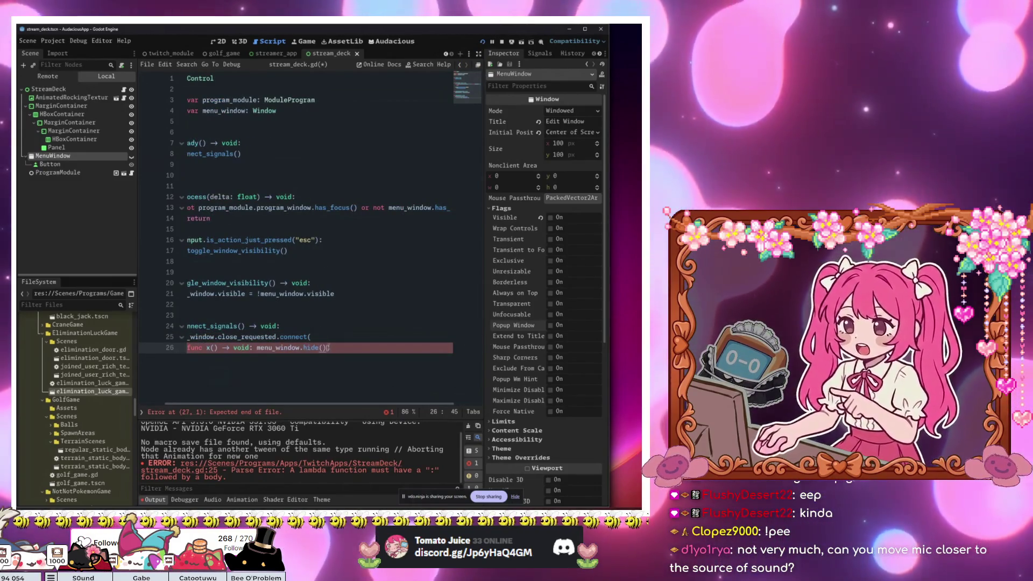
key(Return)
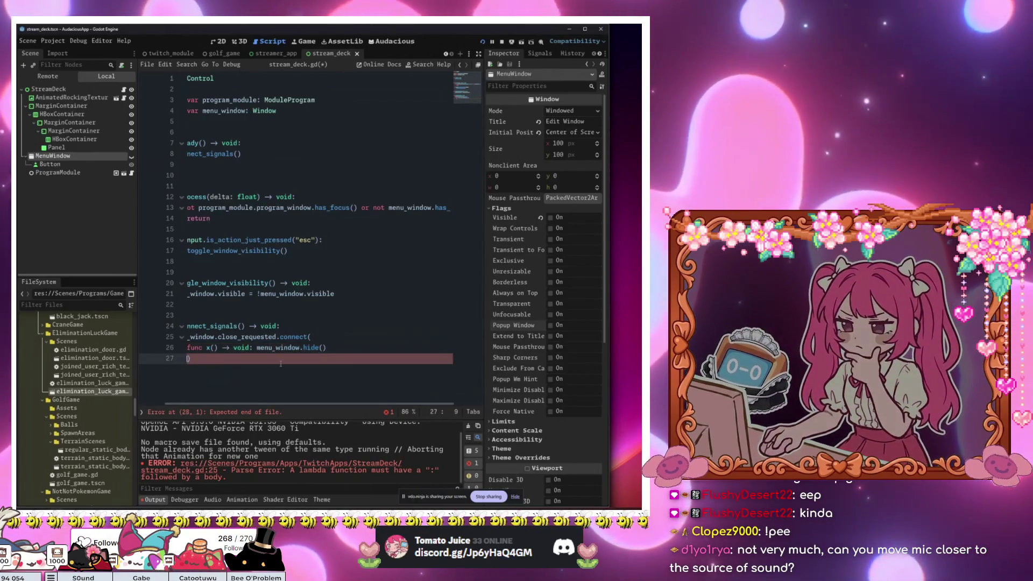
Step: Move menu_window.hide() onto its own indented line and retype the closing parenthesis on line 28
click(257, 347)
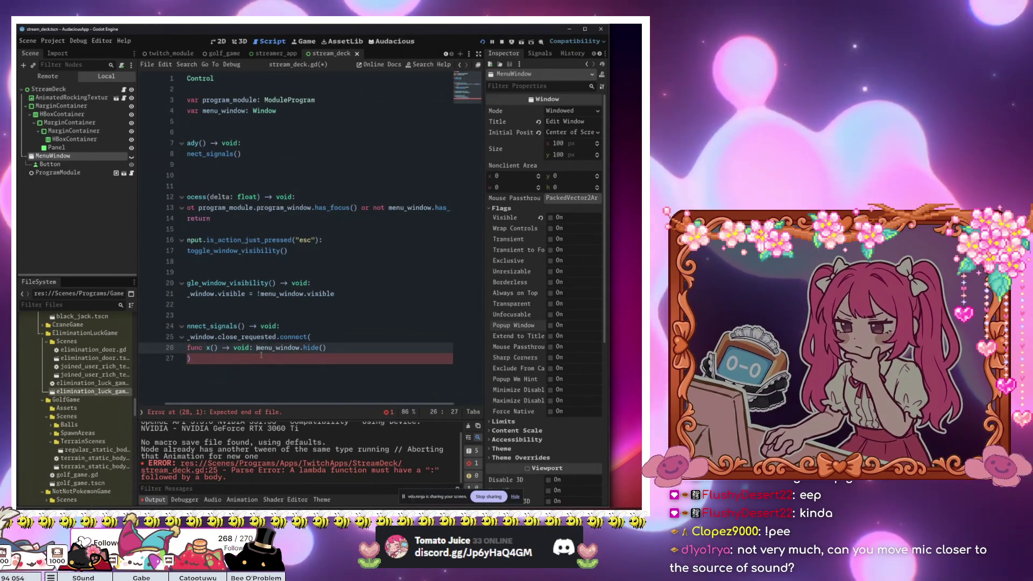
key(Return)
key(ctrl+z)
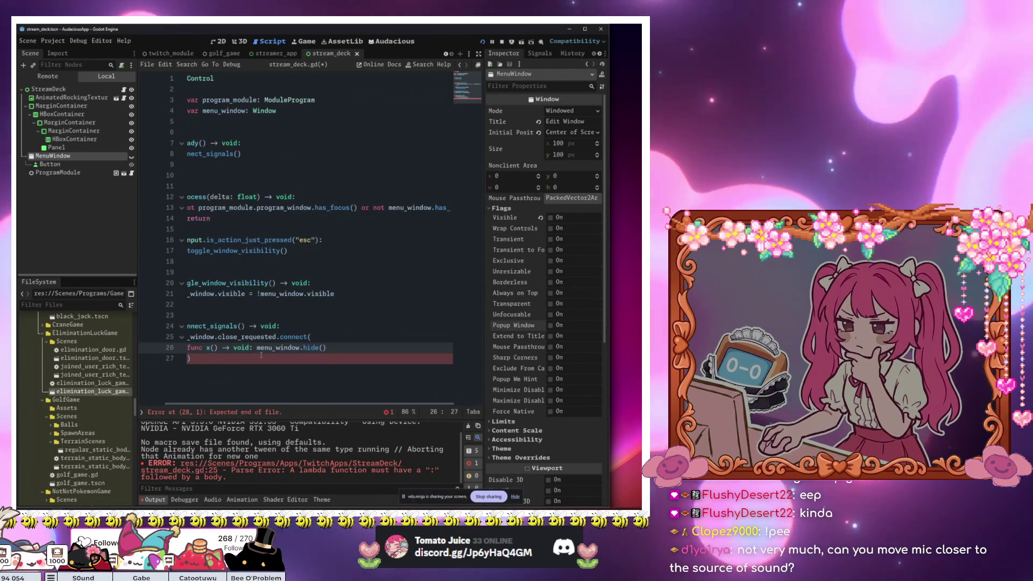
key(Return)
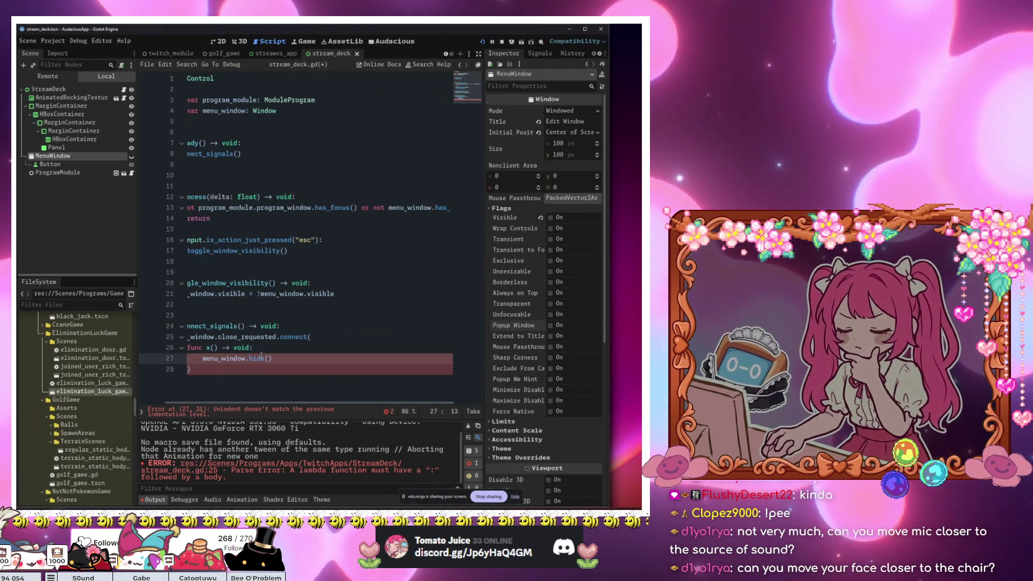
click(285, 359)
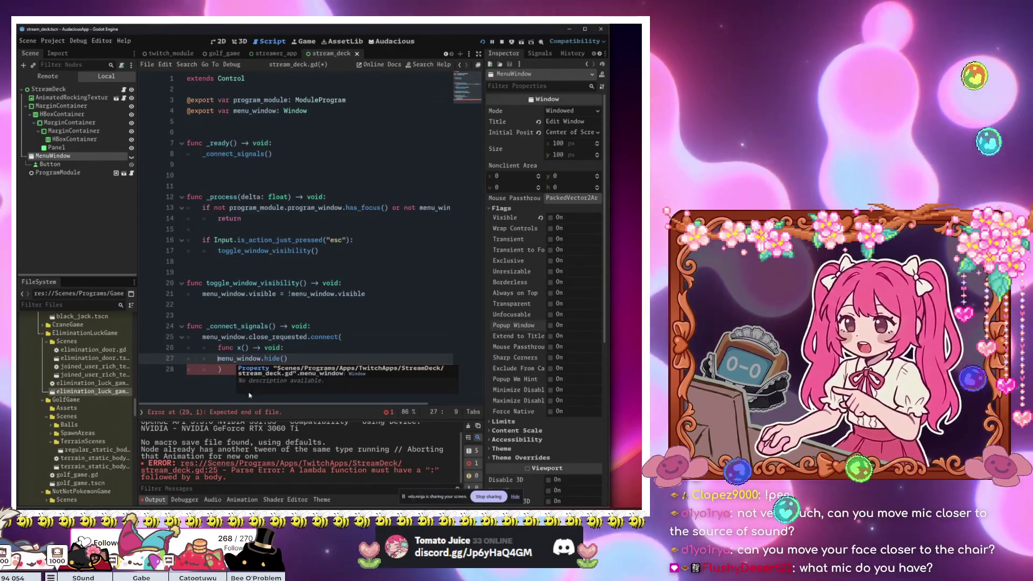
click(229, 375)
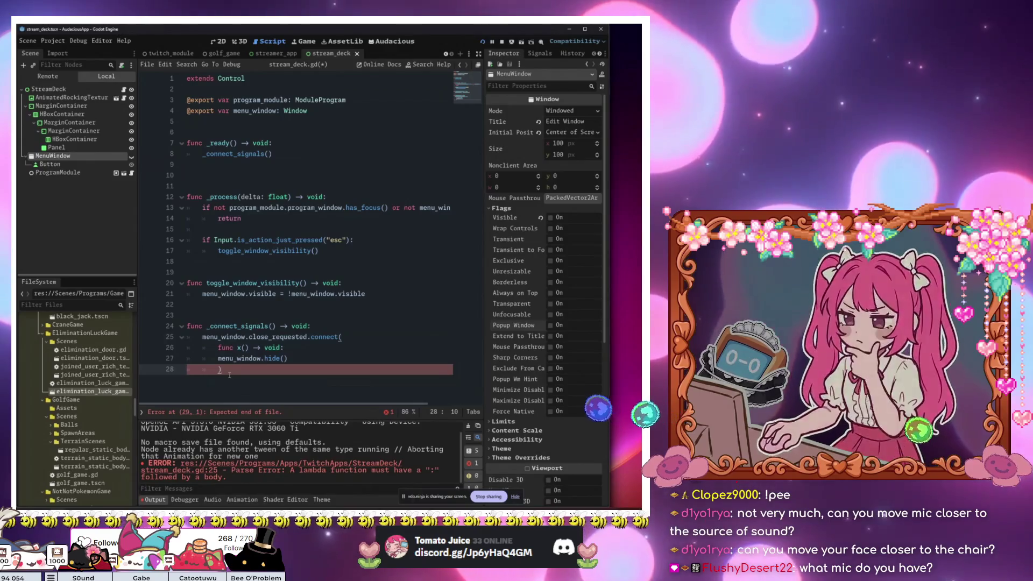
key(BackSpace)
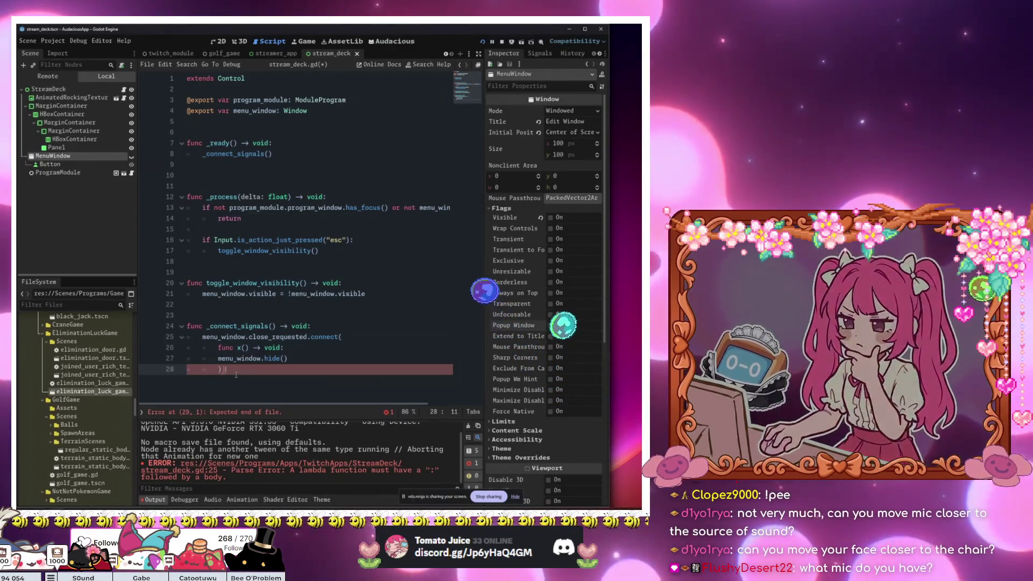
text())
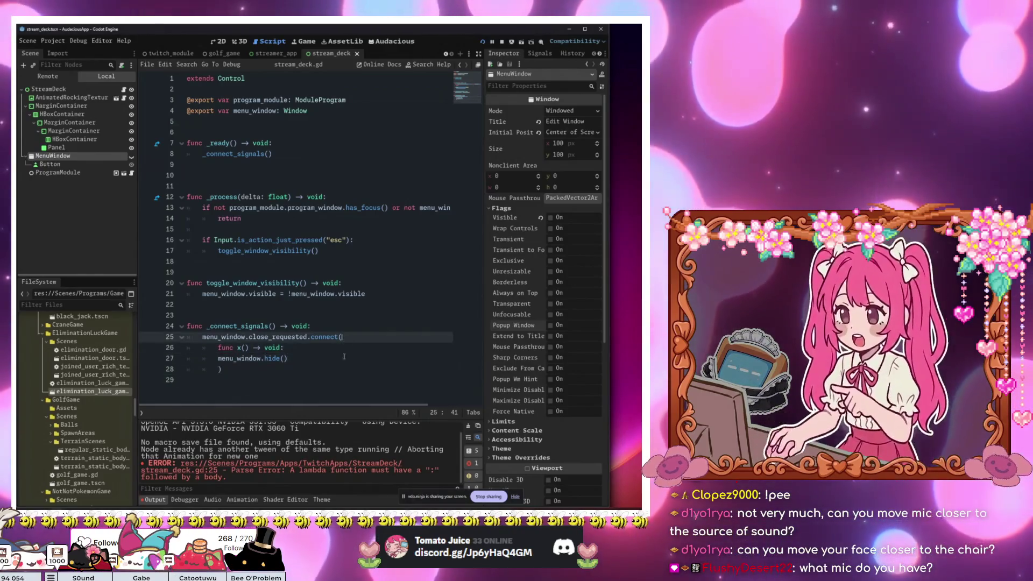
Step: Indent lambda lines 26–28 one level and run the project
drag(316, 373, 186, 348)
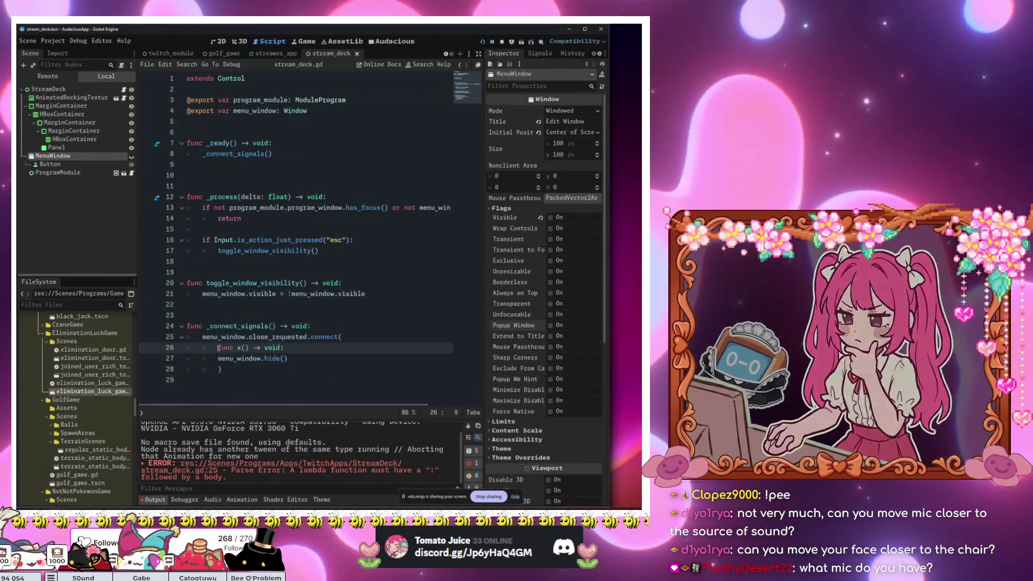
key(Tab)
click(246, 360)
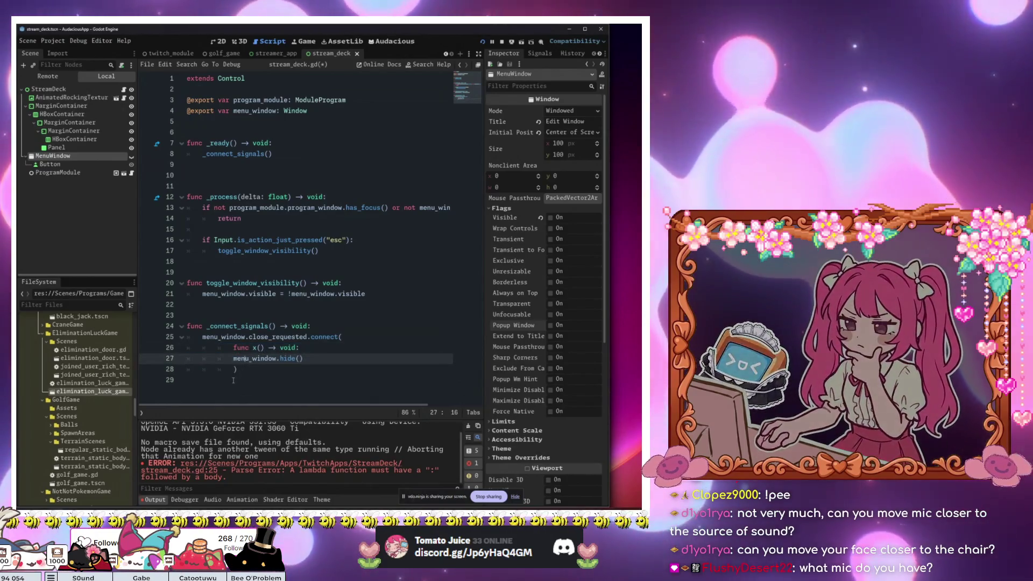
key(Down)
key(Up)
key(Up)
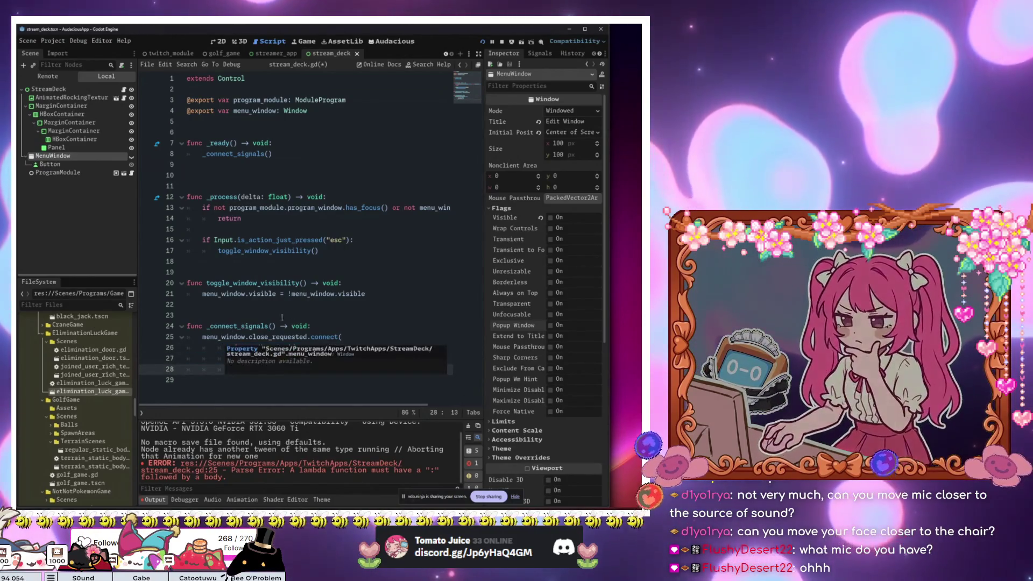
key(End)
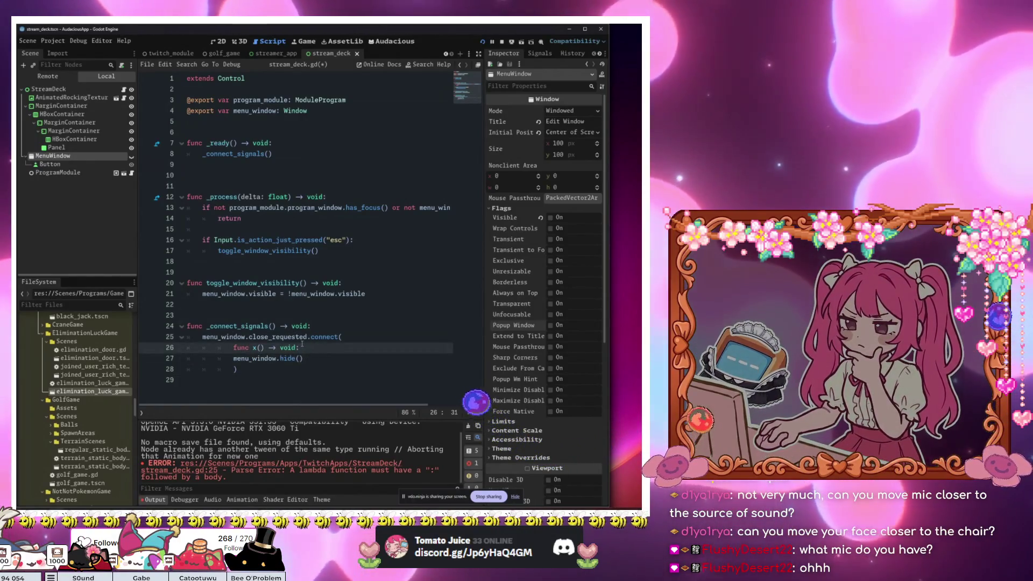
key(F6)
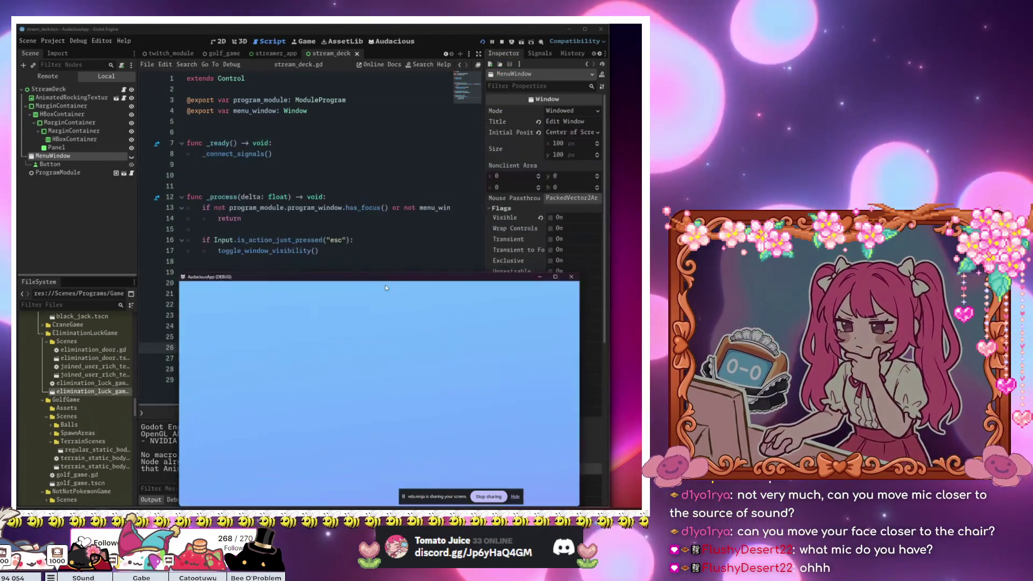
Step: Change 'or not' to 'and not' in the line 13 condition and run again
click(412, 206)
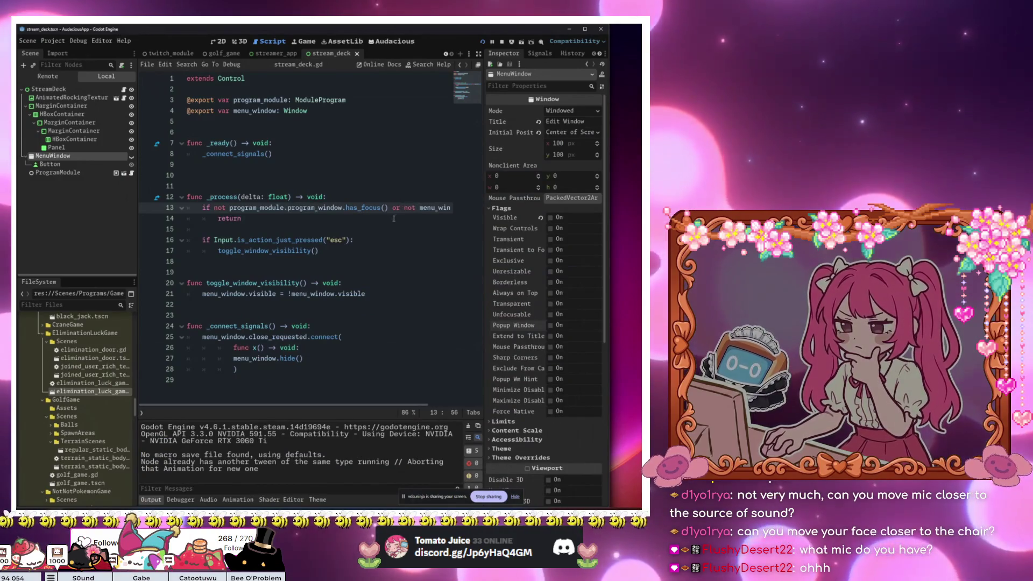
key(BackSpace)
key(BackSpace)
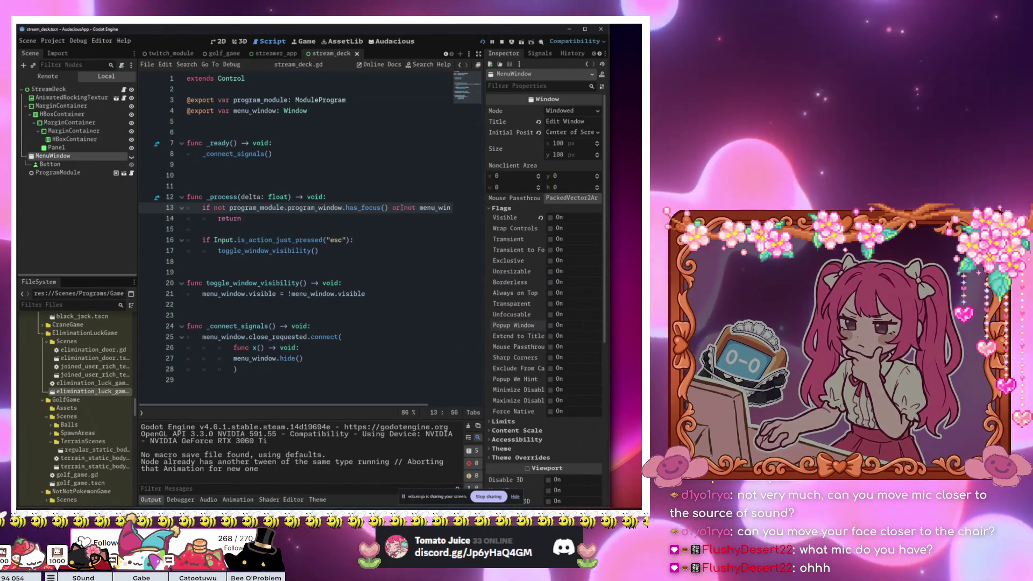
text(and)
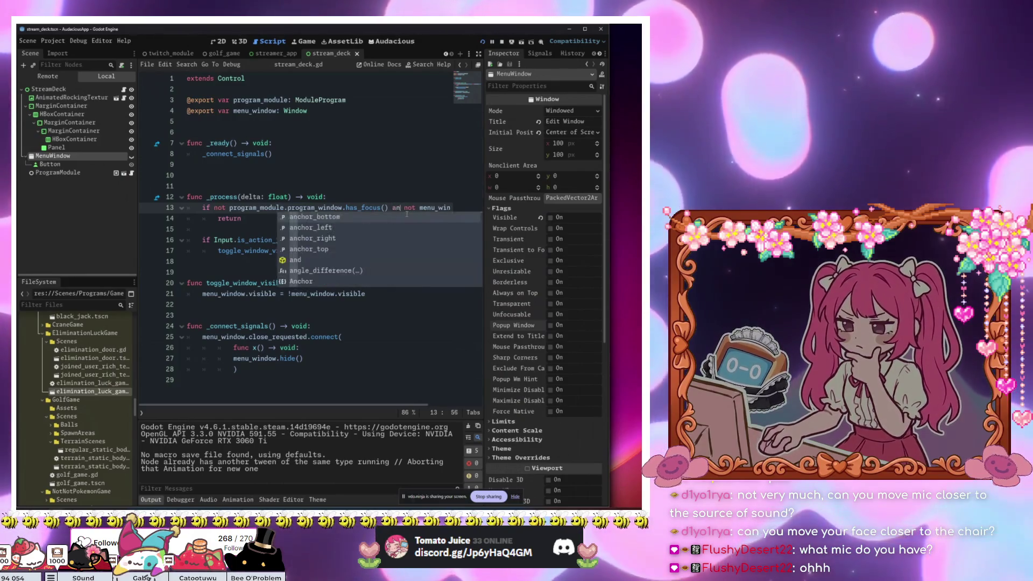
click(390, 166)
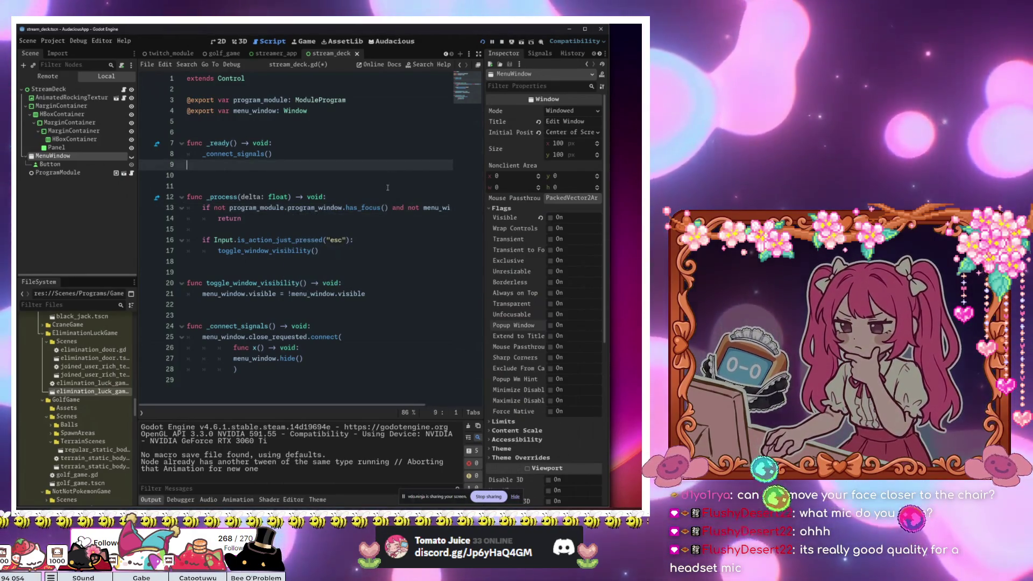
key(F5)
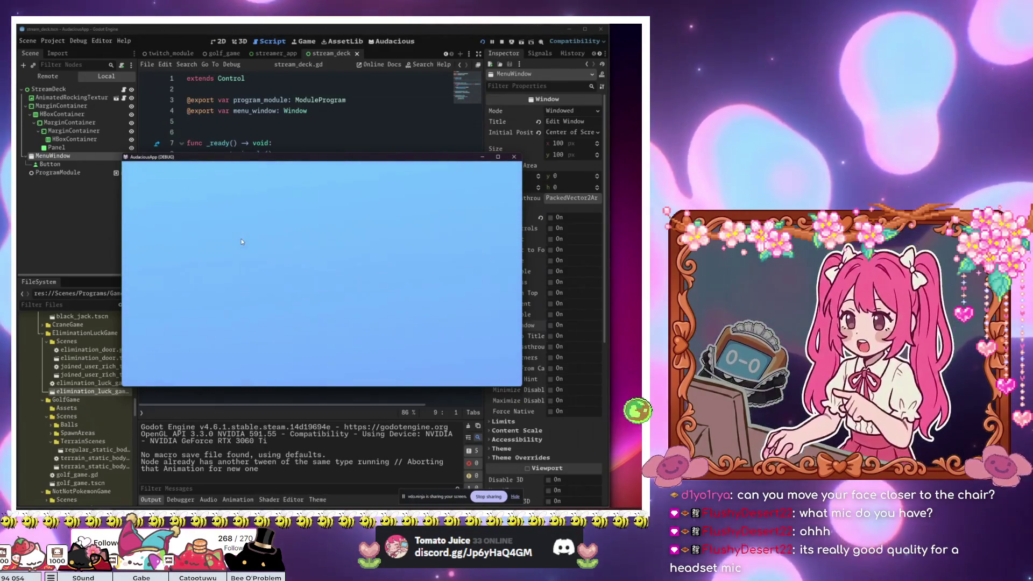
Step: Toggle the menu popup open and closed several times in the running app
click(275, 248)
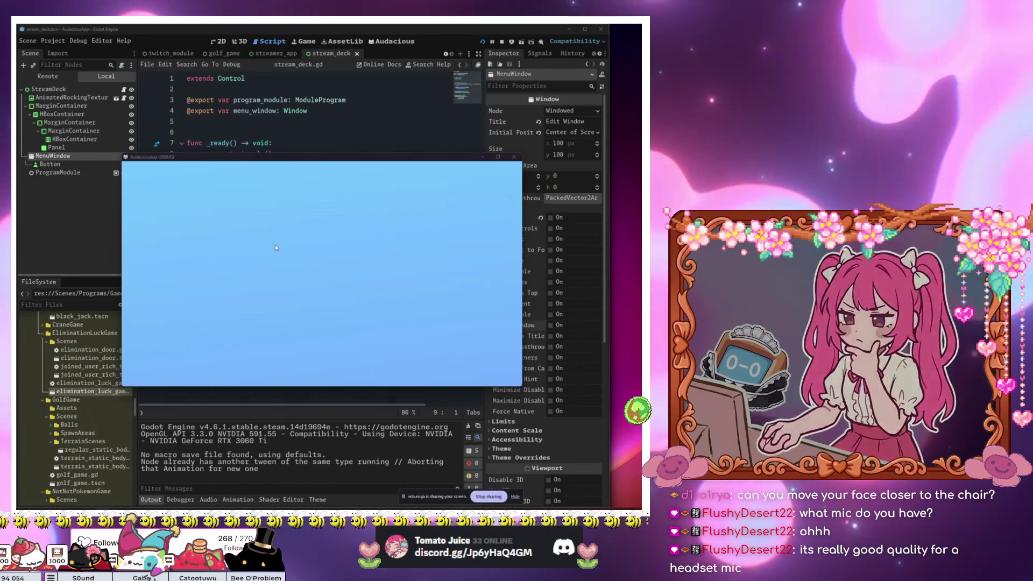
click(477, 251)
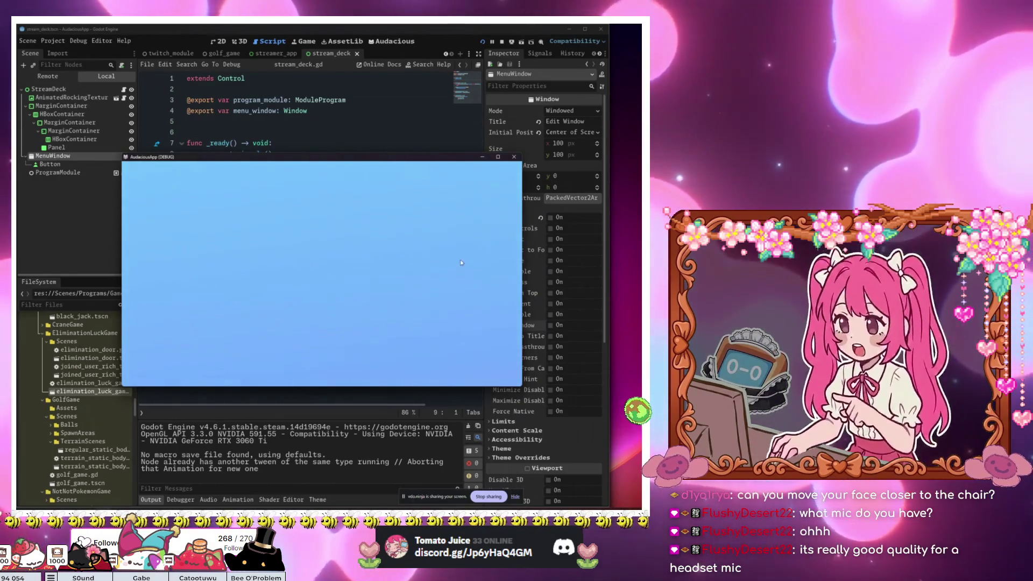
click(467, 258)
click(458, 260)
click(458, 263)
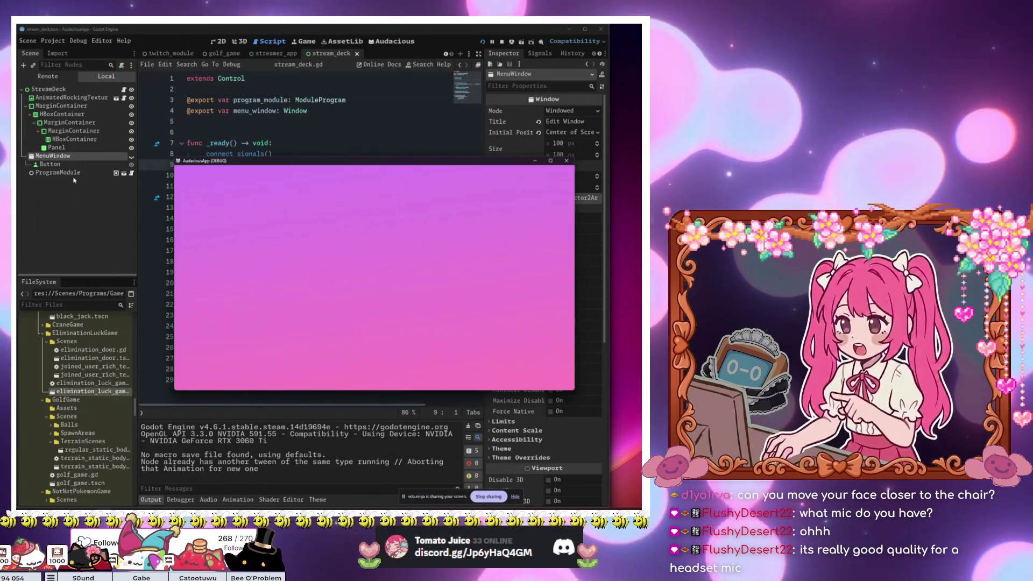
Step: Inspect the Button, ProgramModule and MenuWindow nodes, then restart the project from line 21
click(50, 164)
click(70, 172)
click(86, 164)
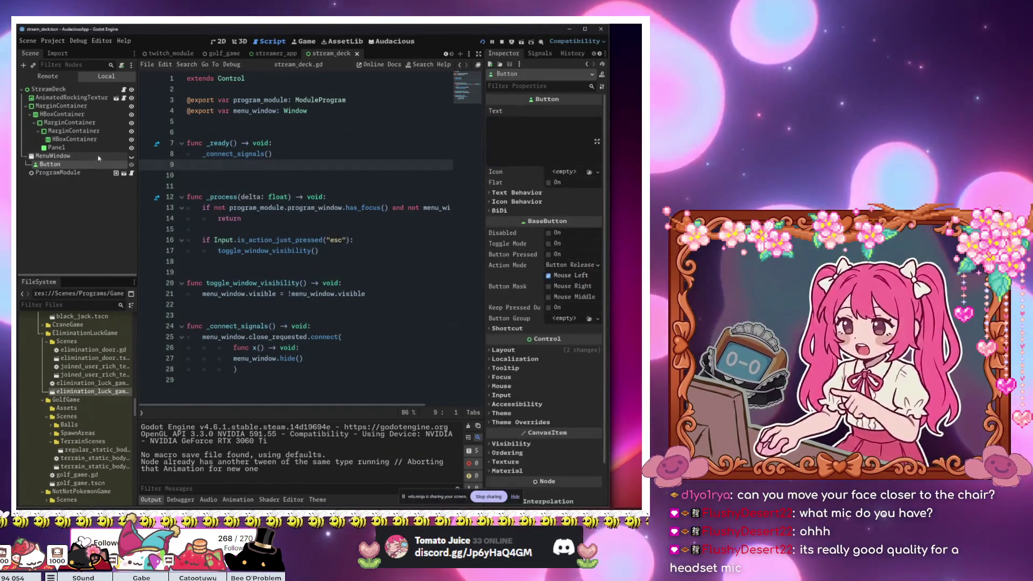
click(85, 156)
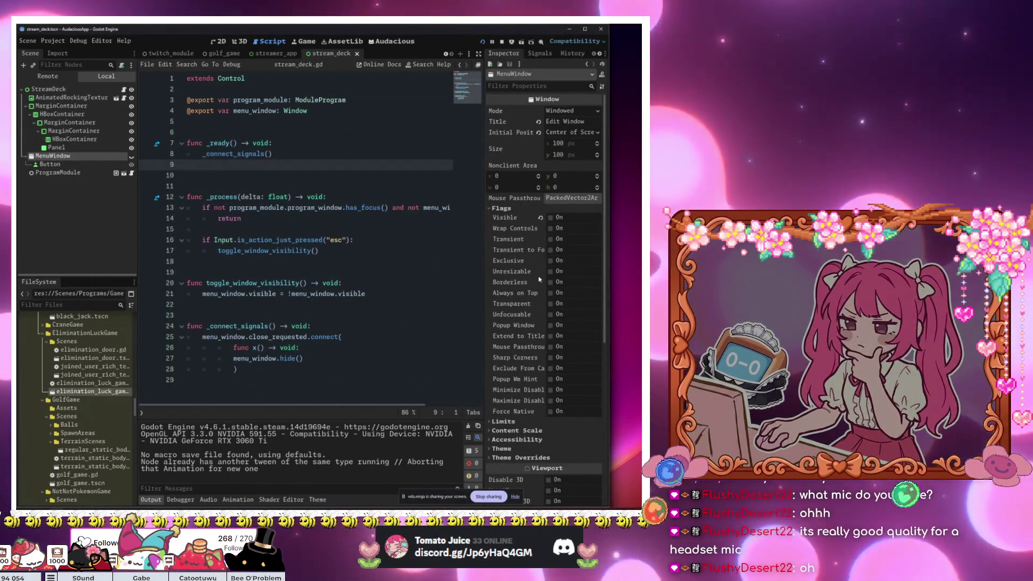
click(325, 293)
key(F5)
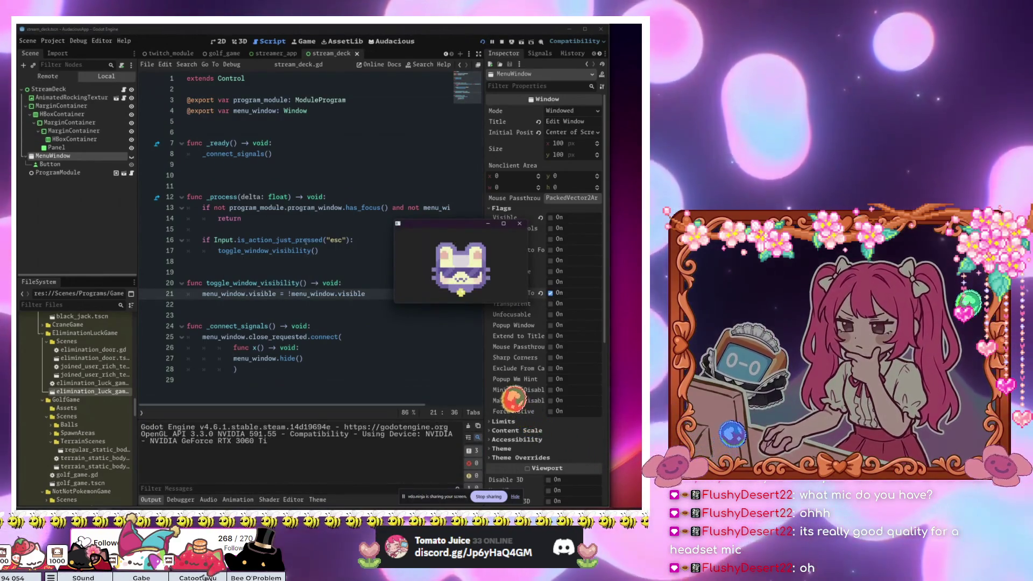
Step: In the running app, open MenuWindow and test its X close button, then refocus the main window
click(447, 258)
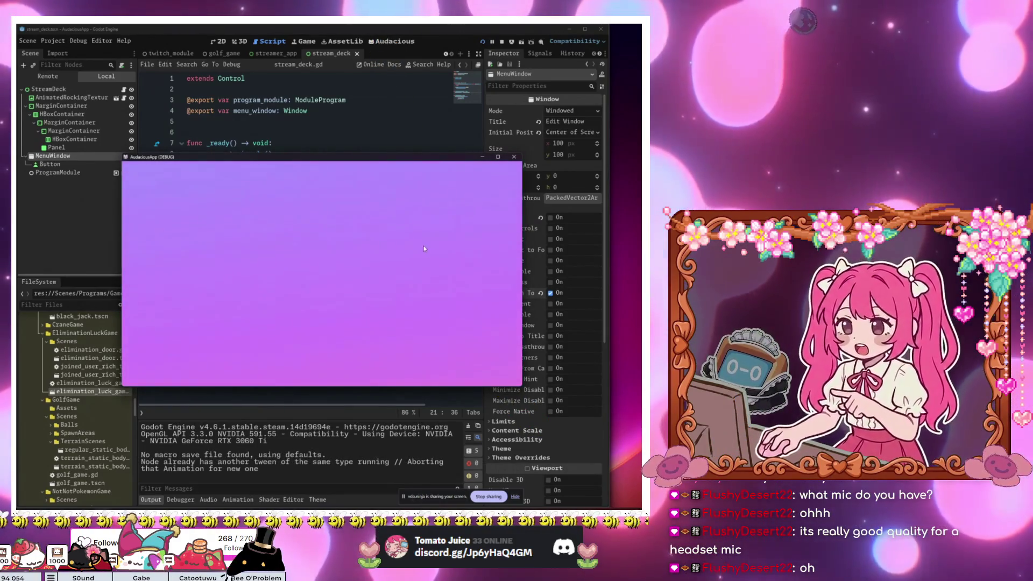
click(446, 251)
click(472, 252)
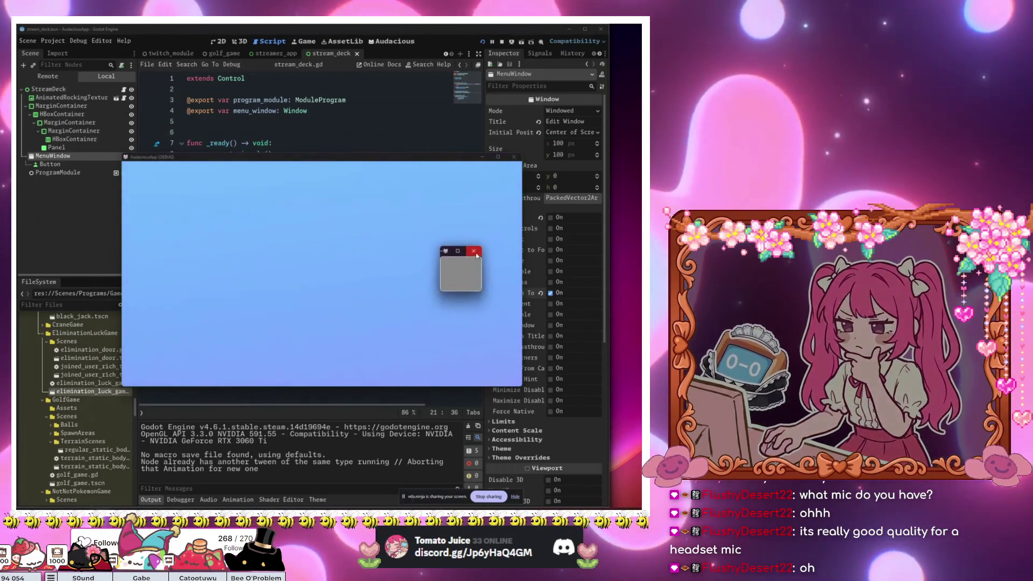
click(353, 260)
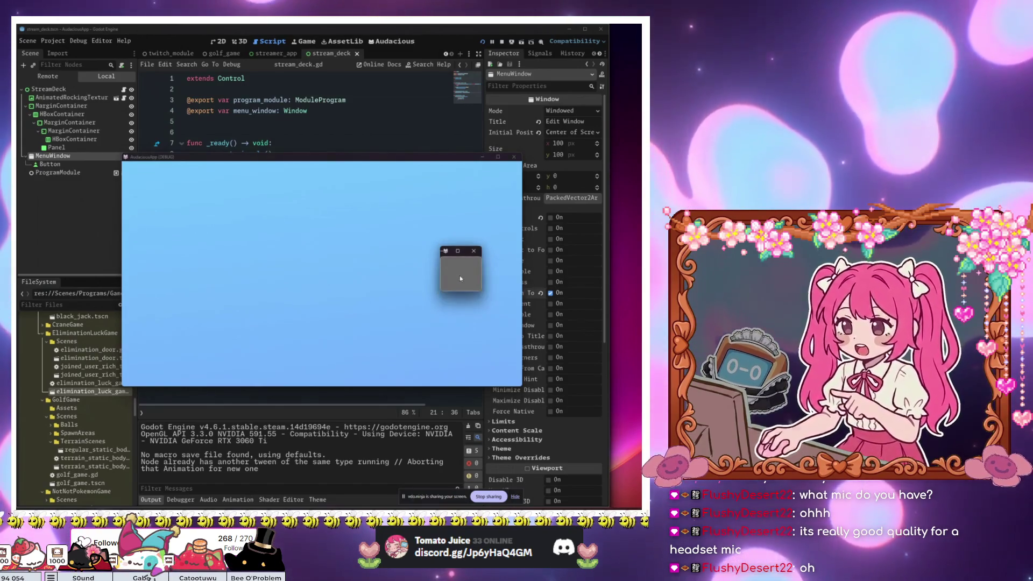
click(365, 274)
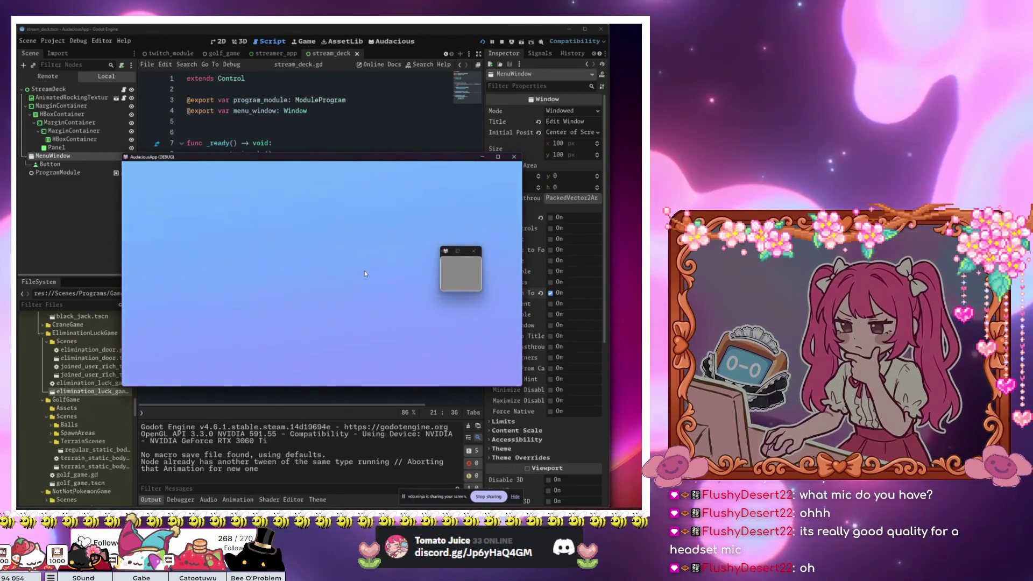